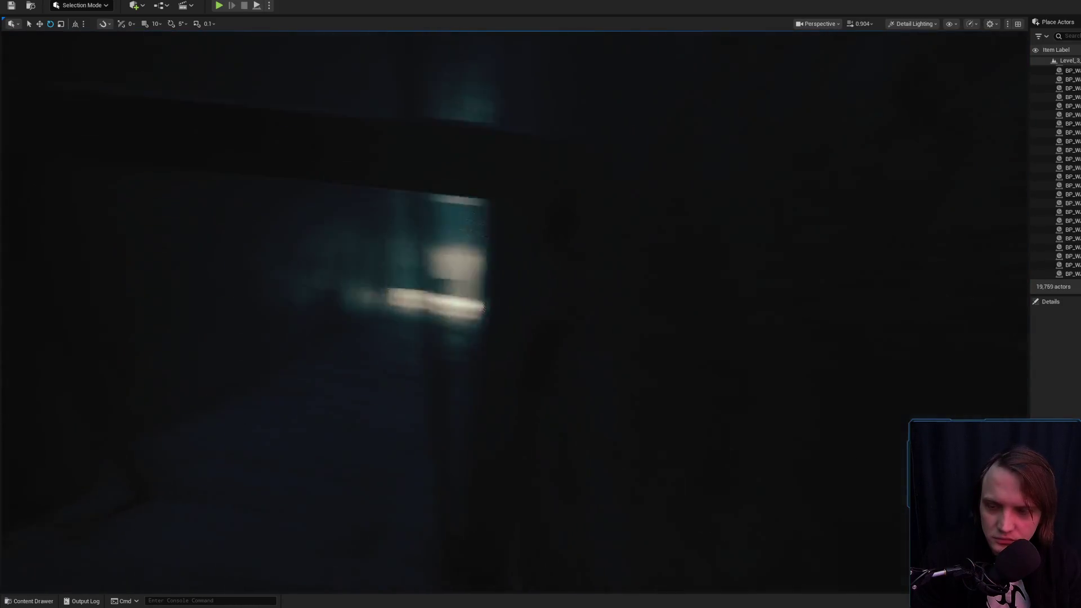
# Zoom the viewport briefly and bring up the Content Drawer.
pyautogui.scroll(1, 515, 304)
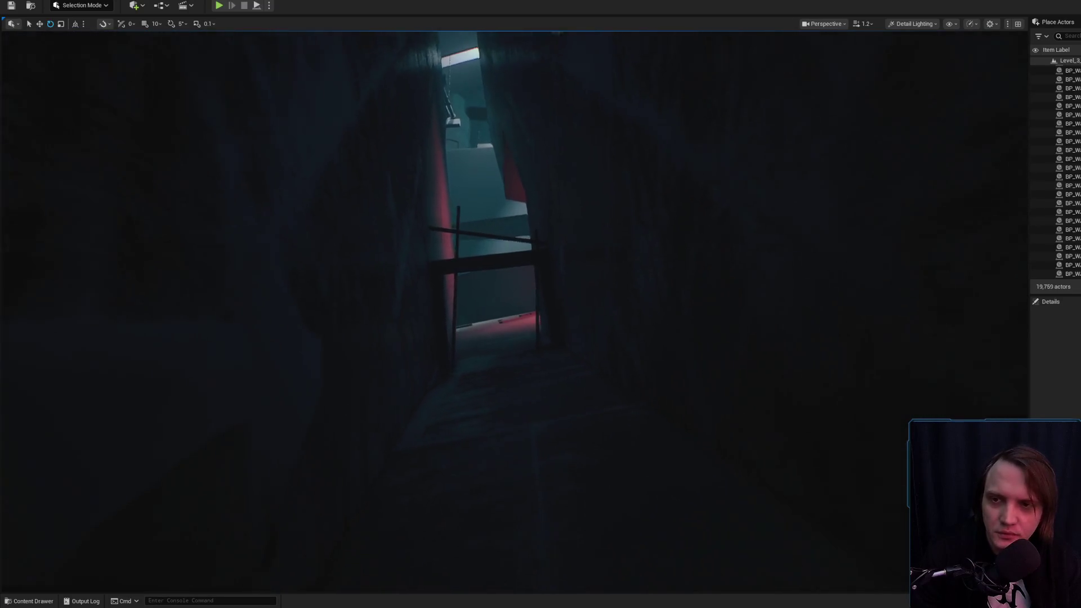
pyautogui.scroll(-1, 514, 304)
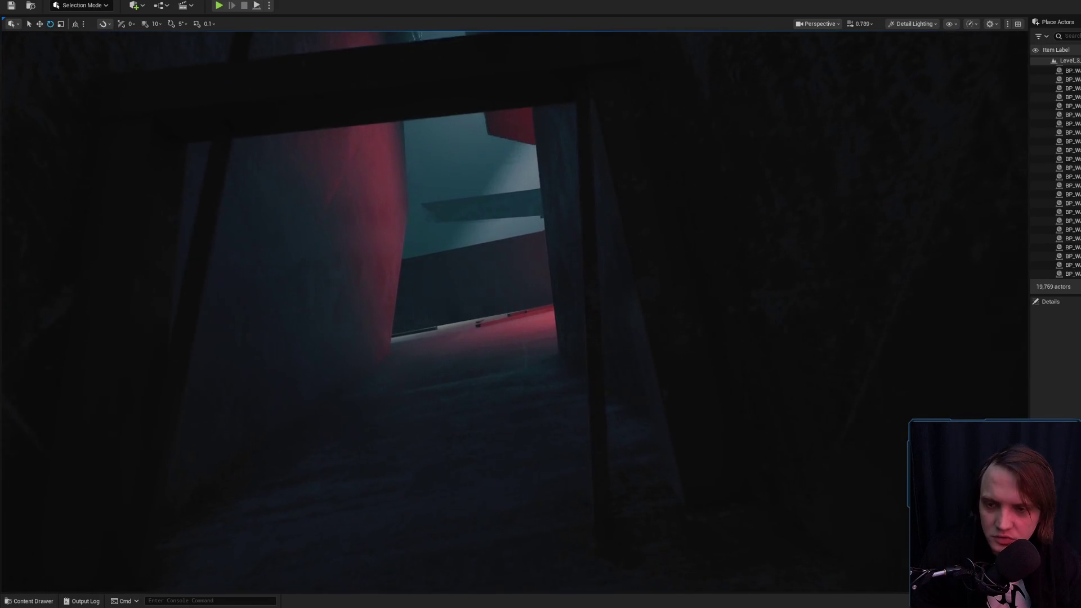
pyautogui.click(12, 604)
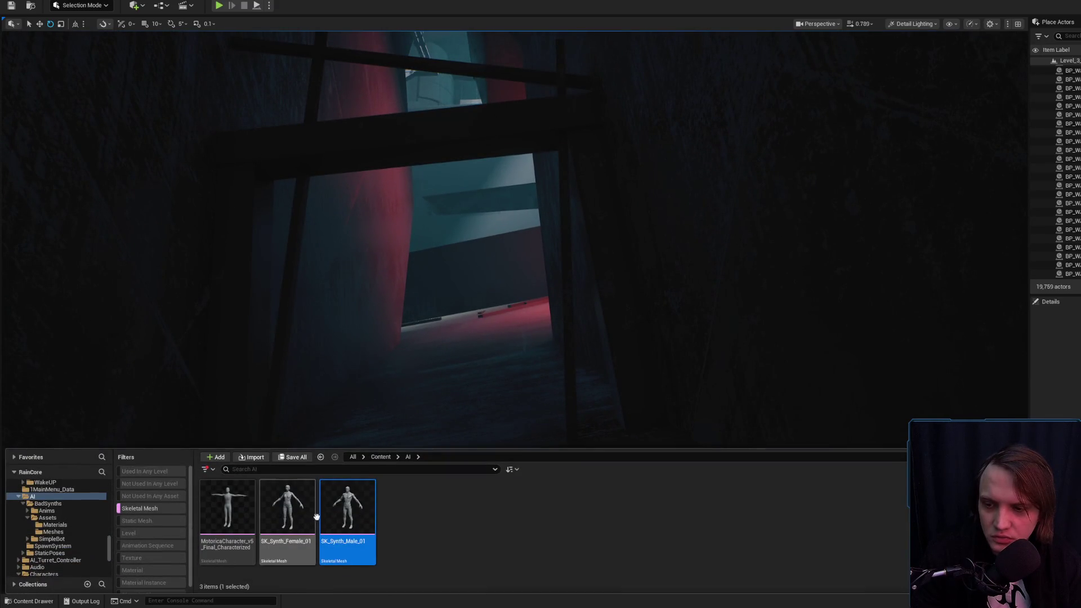
pyautogui.moveTo(343, 509)
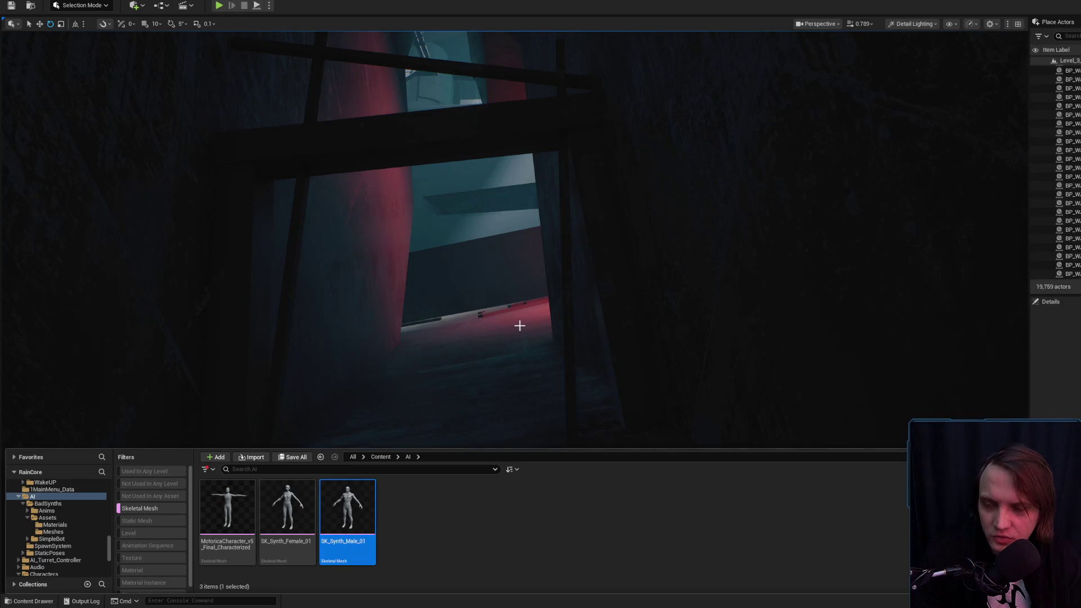
# Fly the camera across the level, through the shed doorway, into the red-lit bunk-bed room.
pyautogui.rightClick(521, 290)
pyautogui.press('w')
pyautogui.scroll(2, 521, 289)
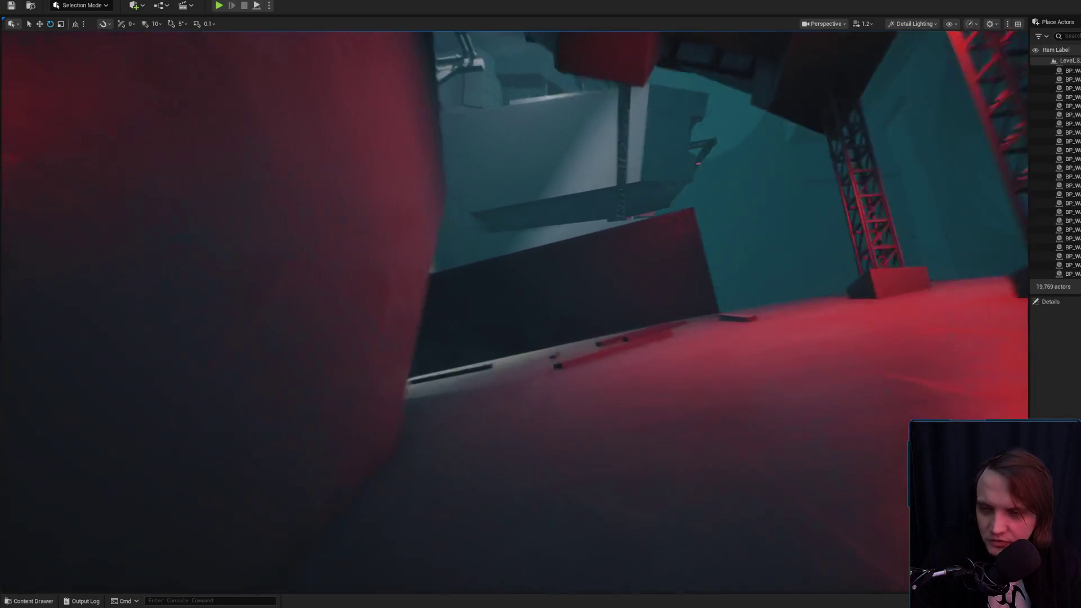
pyautogui.scroll(2, 522, 289)
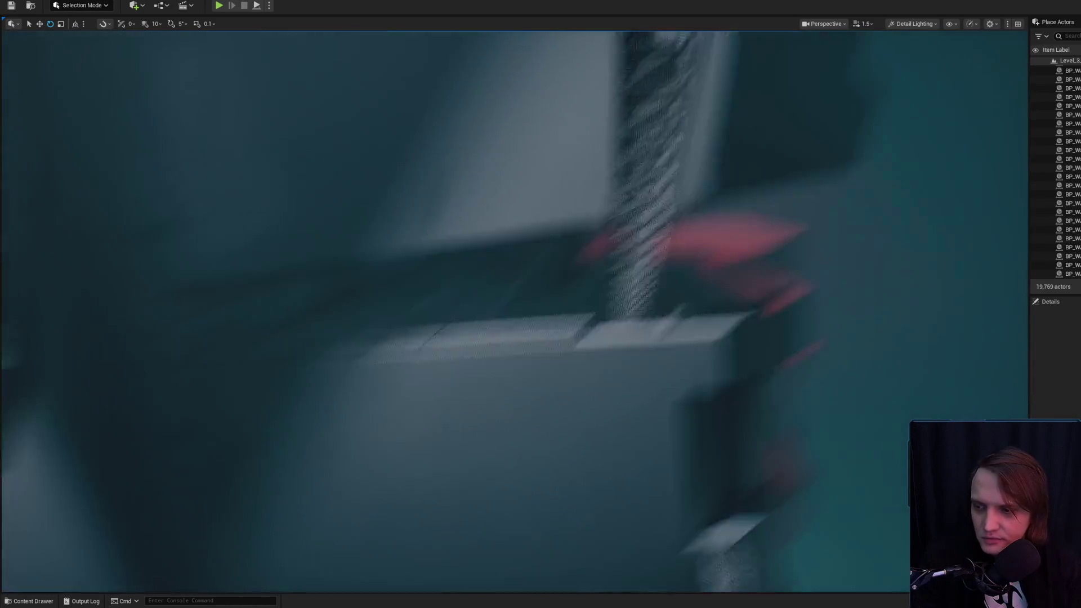
pyautogui.scroll(-1, 521, 290)
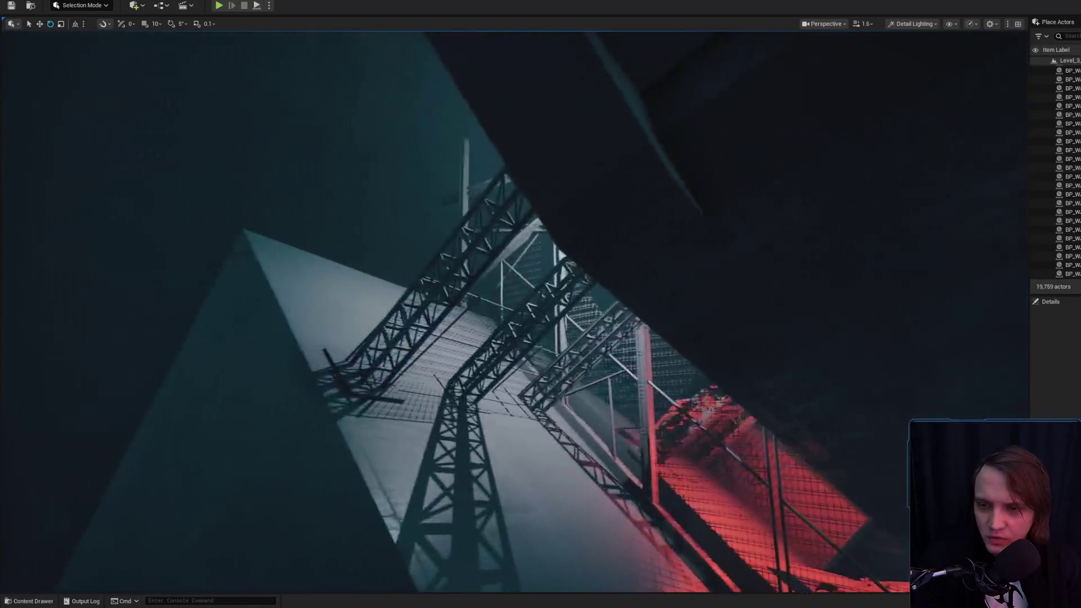
pyautogui.press('w')
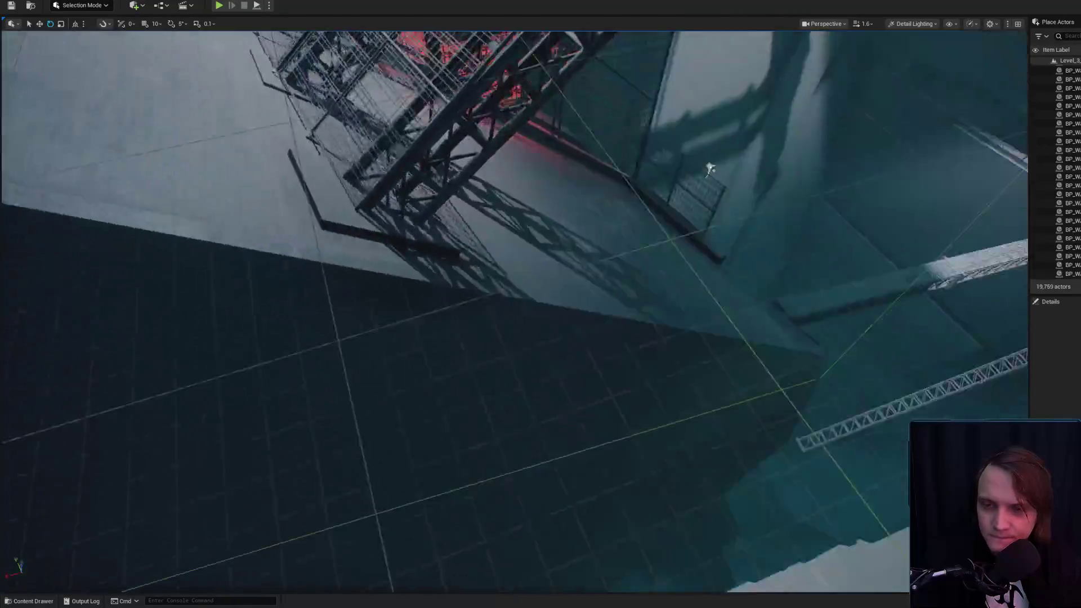
pyautogui.press('w')
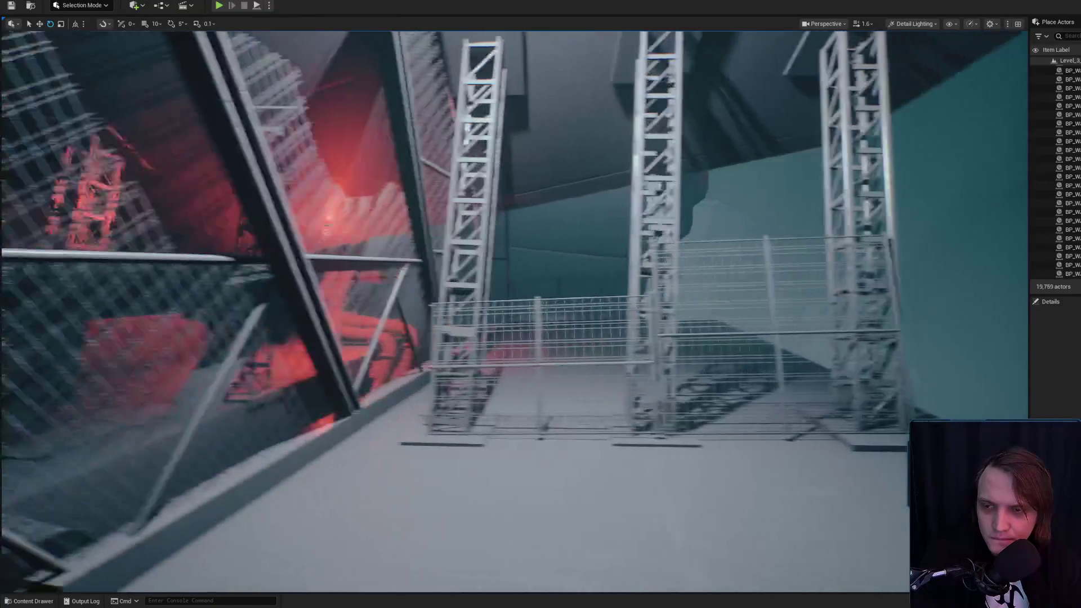
pyautogui.press('w')
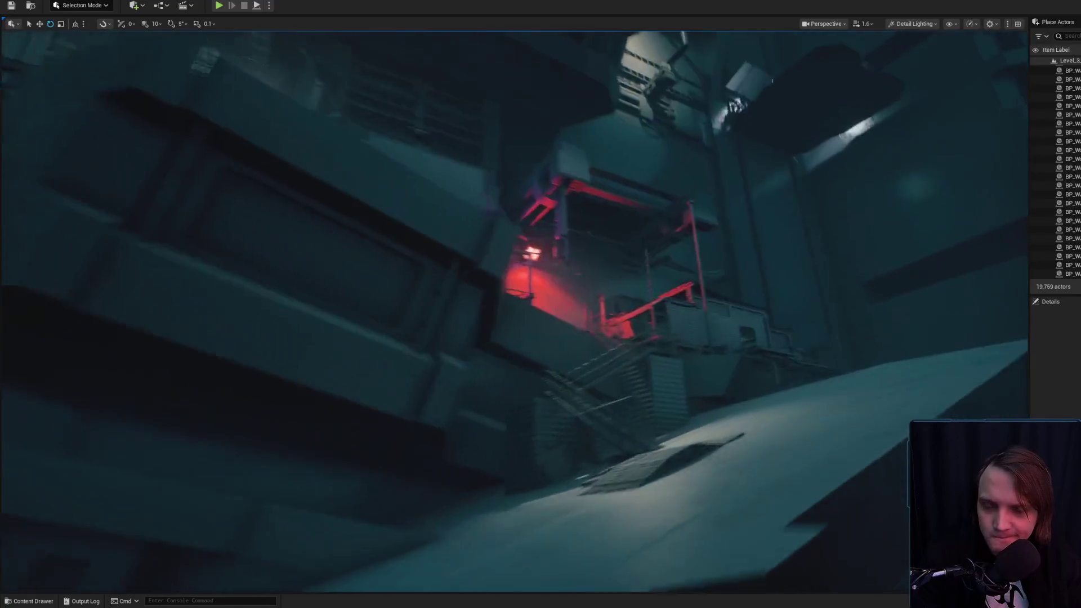
pyautogui.press('w')
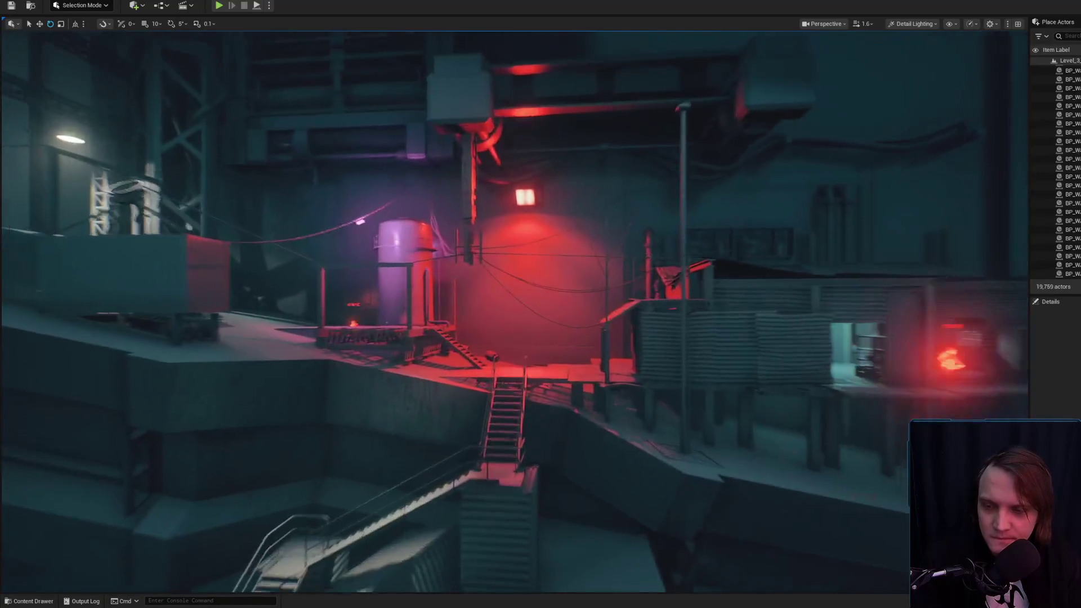
pyautogui.press('w')
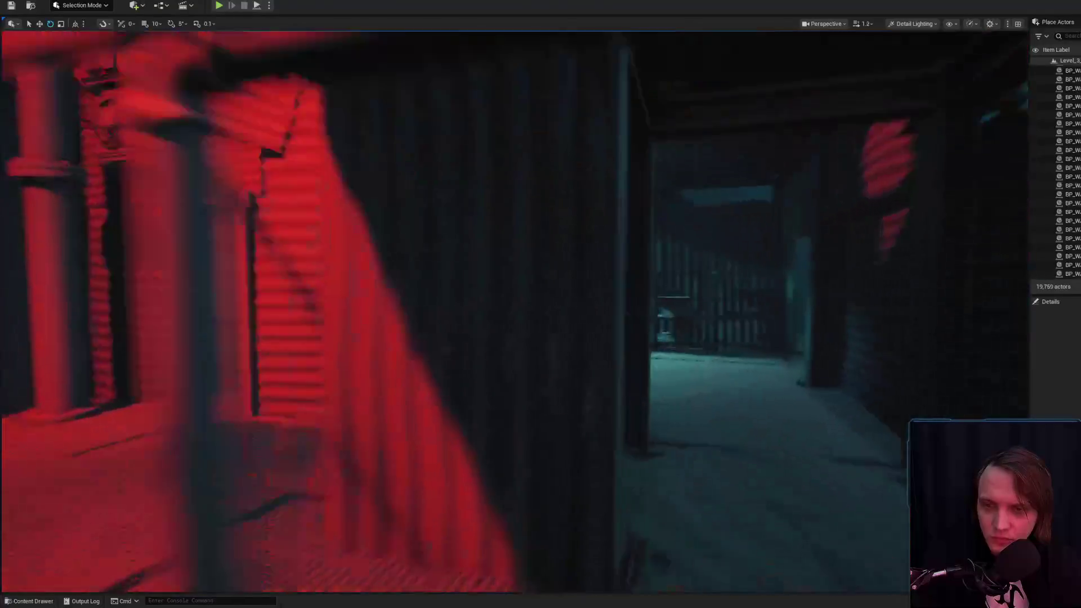
pyautogui.scroll(-2, 514, 310)
pyautogui.press('w')
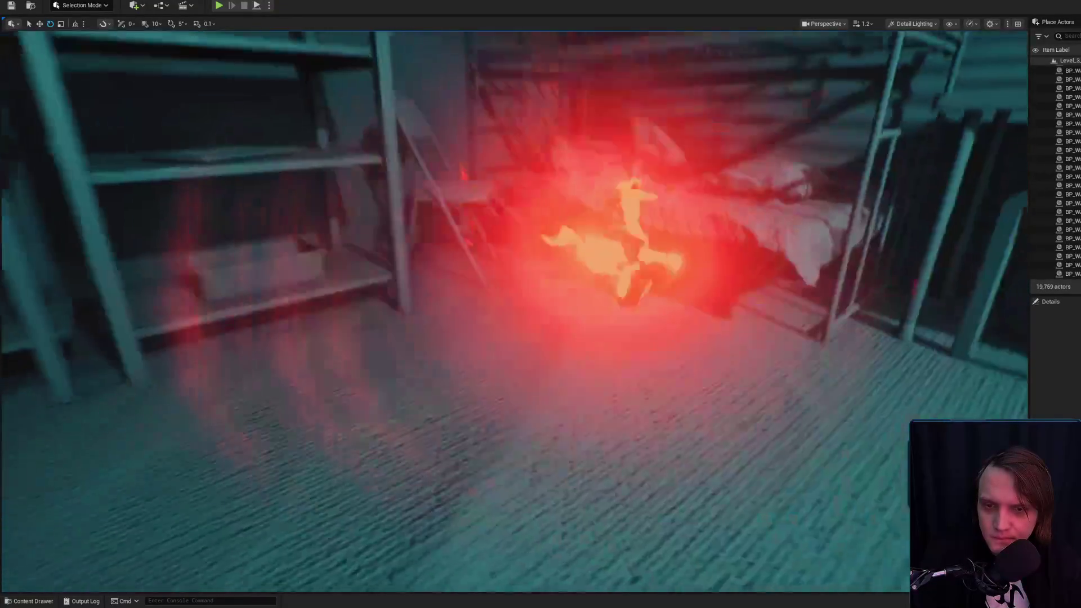
# Delete the red warning light beside the bunk bed and show the synth meshes.
pyautogui.click(600, 234)
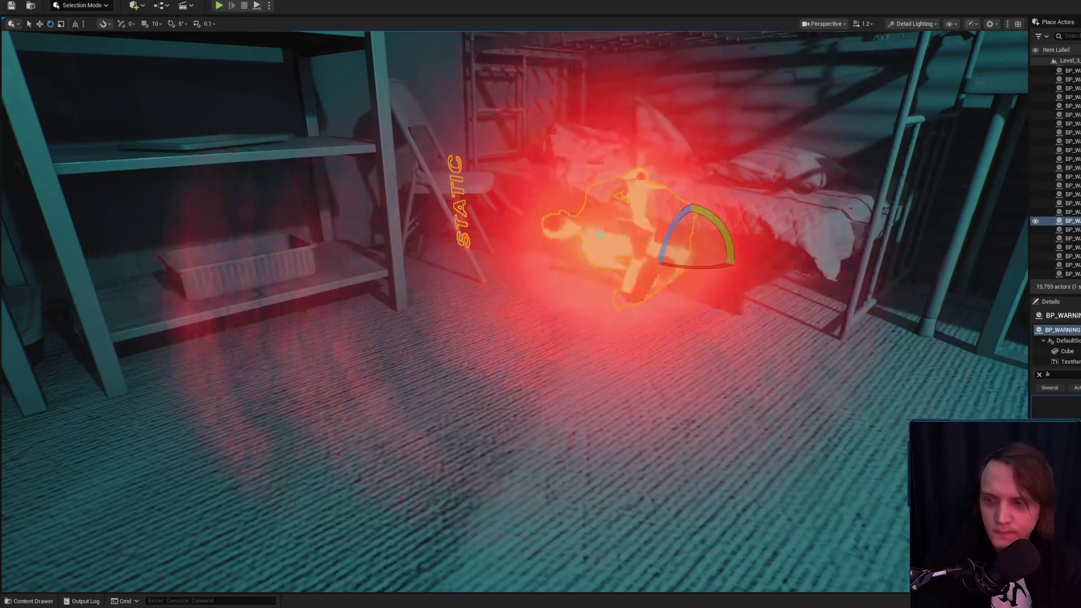
pyautogui.press('Delete')
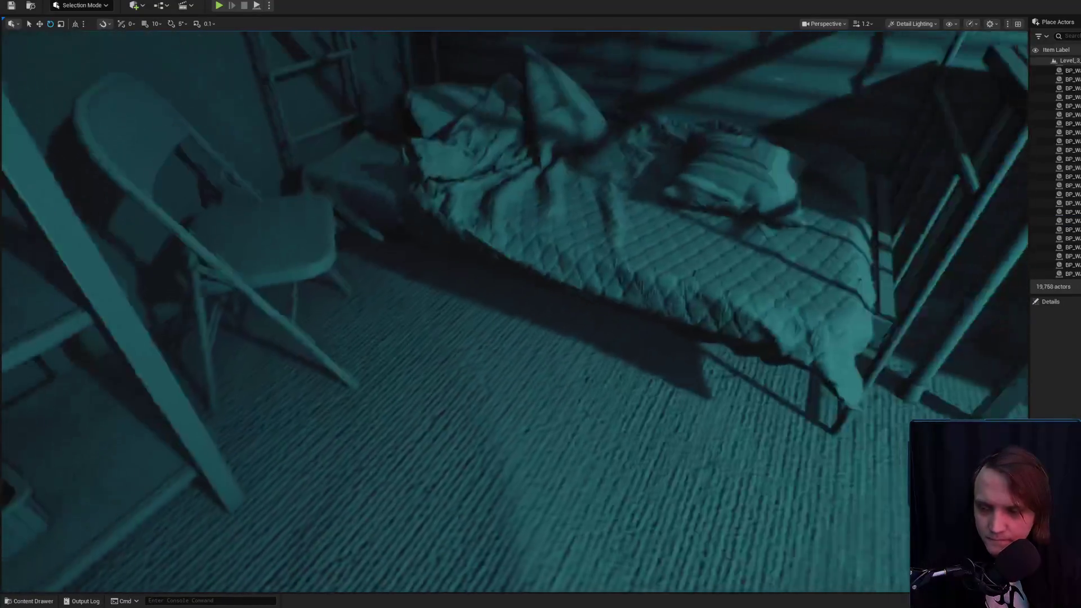
pyautogui.press('w')
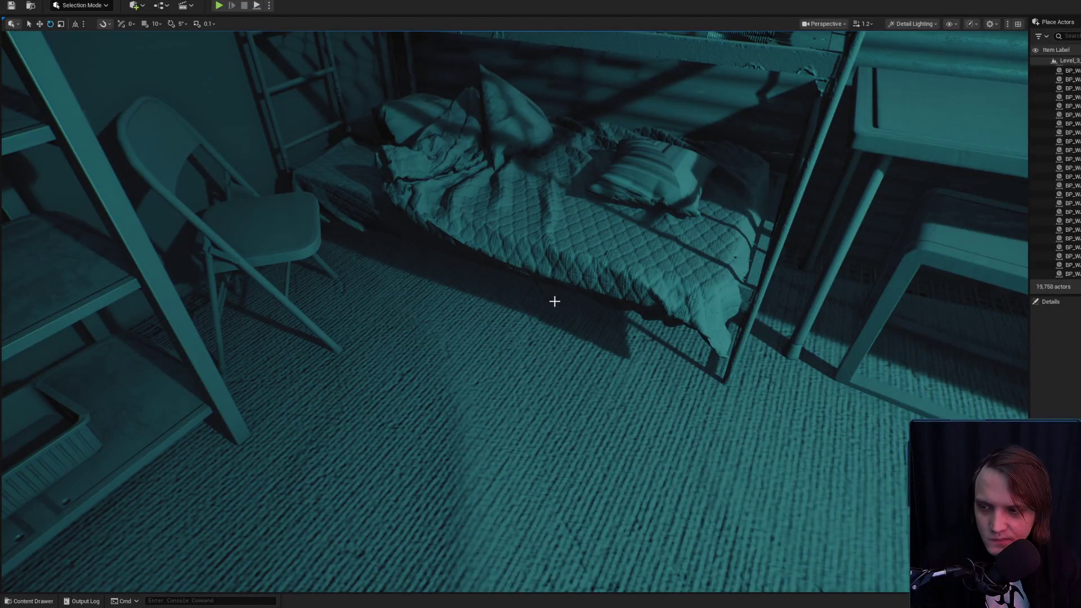
pyautogui.scroll(-2, 549, 303)
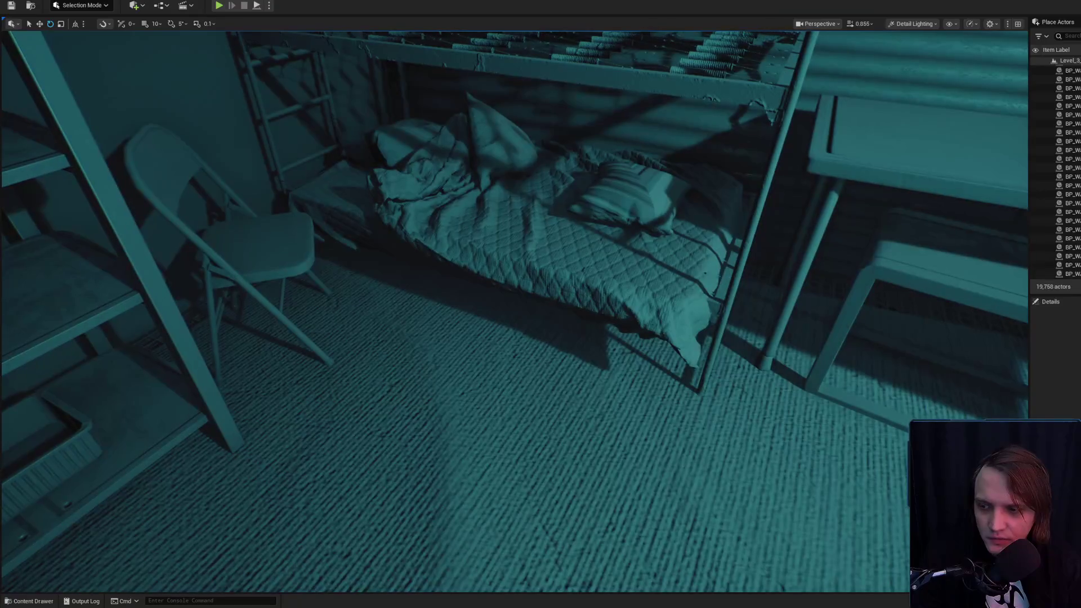
pyautogui.click(32, 603)
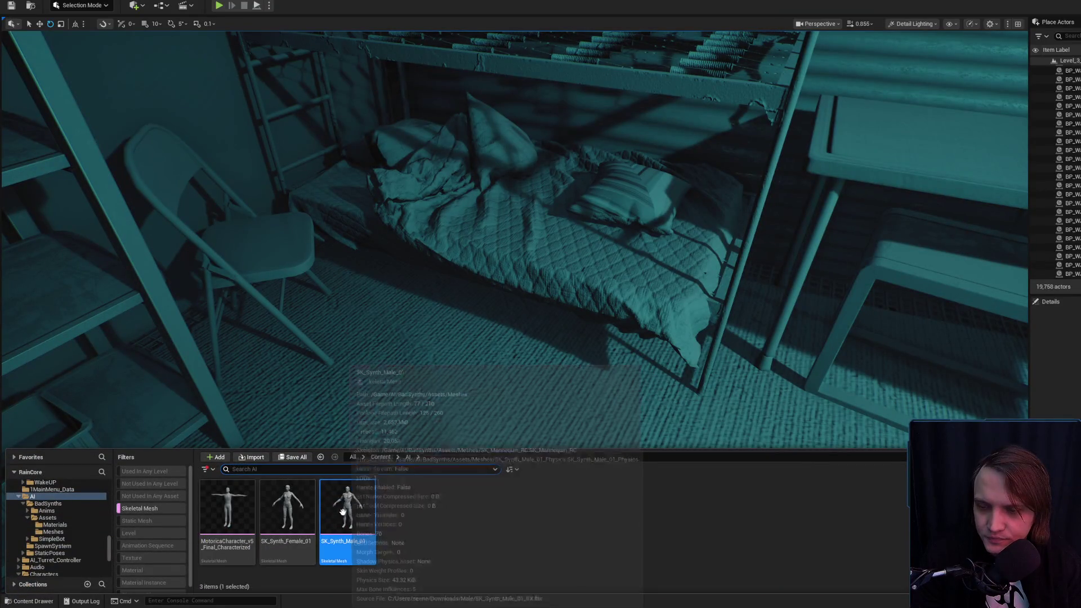
# Drag SK_Synth_Male_01 into the bunk-bed room, frame it, and undo a trial rotation.
pyautogui.click(140, 509)
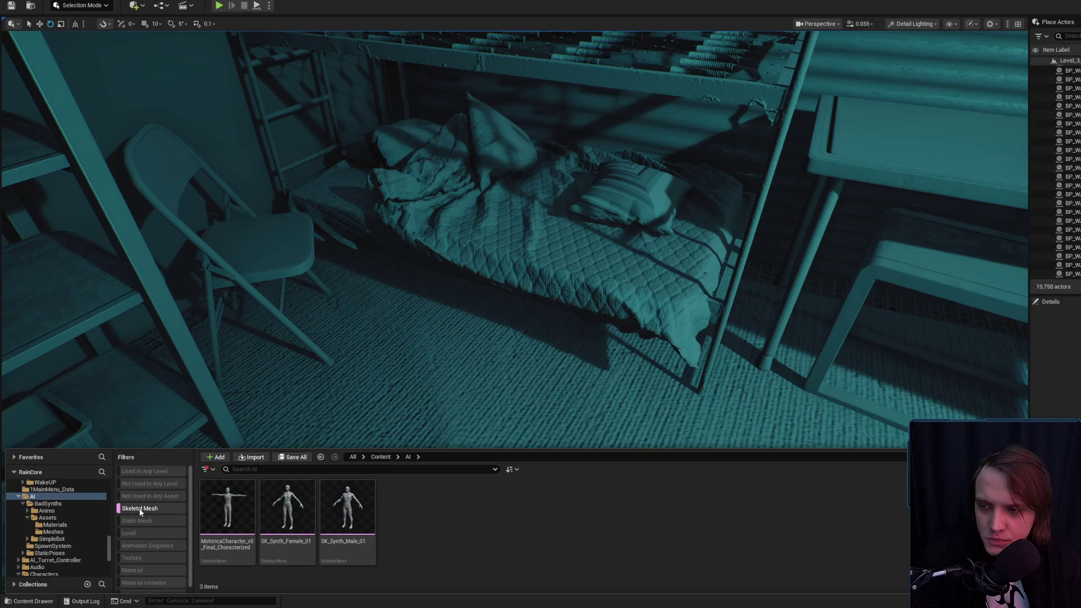
pyautogui.moveTo(348, 509)
pyautogui.mouseDown()
pyautogui.moveTo(332, 513)
pyautogui.moveTo(569, 378)
pyautogui.moveTo(730, 468)
pyautogui.mouseUp()
pyautogui.press('f')
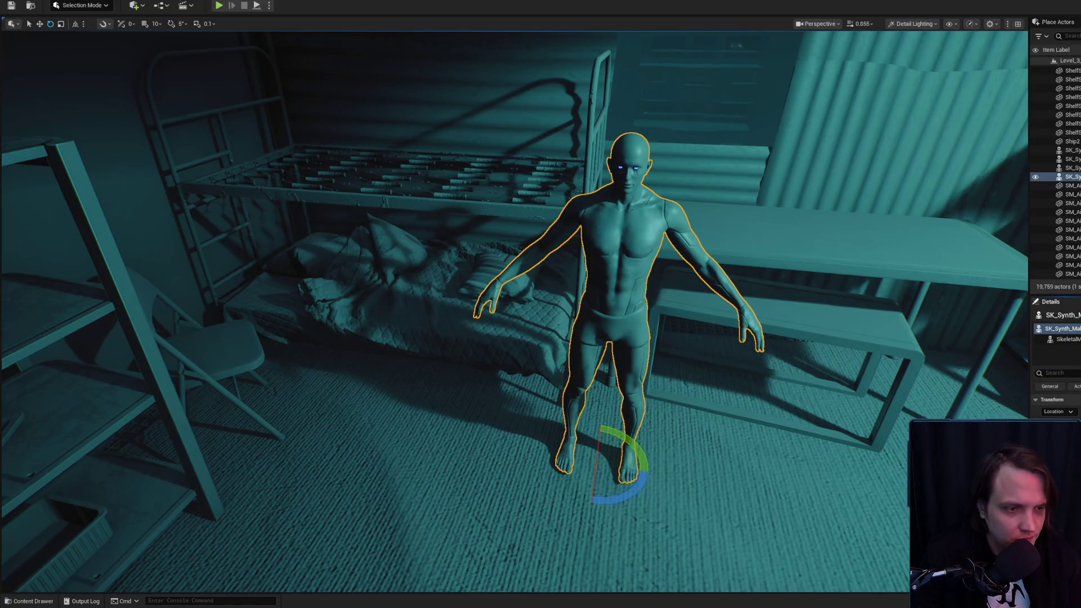
pyautogui.moveTo(541, 337)
pyautogui.mouseDown()
pyautogui.moveTo(507, 338)
pyautogui.moveTo(506, 315)
pyautogui.mouseUp()
pyautogui.moveTo(644, 338); pyautogui.dragTo(644, 326)
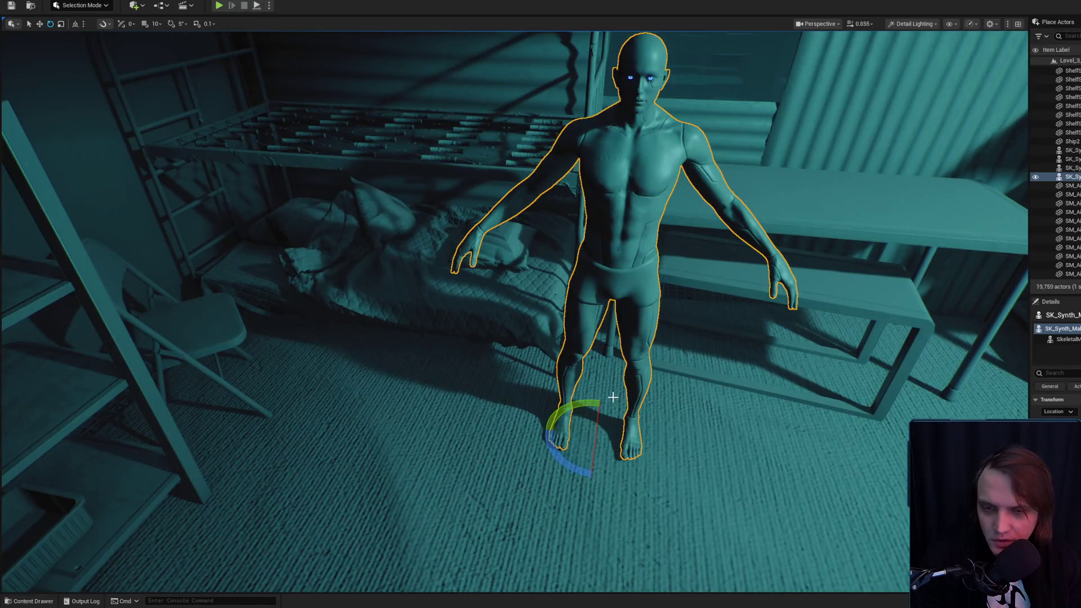
pyautogui.moveTo(567, 459)
pyautogui.mouseDown()
pyautogui.moveTo(602, 470)
pyautogui.moveTo(561, 421)
pyautogui.moveTo(574, 367)
pyautogui.moveTo(476, 387)
pyautogui.moveTo(449, 379)
pyautogui.moveTo(586, 340)
pyautogui.moveTo(566, 309)
pyautogui.moveTo(519, 285)
pyautogui.moveTo(555, 309)
pyautogui.moveTo(563, 338)
pyautogui.moveTo(521, 259)
pyautogui.moveTo(521, 293)
pyautogui.moveTo(527, 280)
pyautogui.mouseUp()
pyautogui.hotkey('ctrl', 'z')
# Rotate the synth face down, move it under the bunk-bed edge, then shrink the editor window.
pyautogui.moveTo(553, 186); pyautogui.dragTo(545, 189)
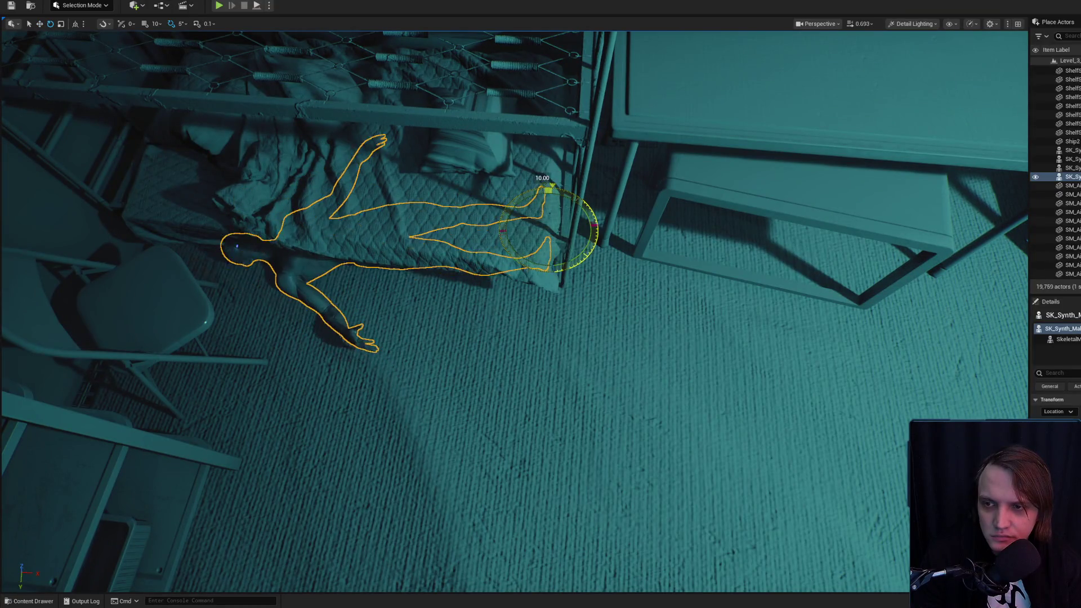
pyautogui.moveTo(519, 261)
pyautogui.mouseDown()
pyautogui.moveTo(673, 313)
pyautogui.moveTo(718, 364)
pyautogui.mouseUp()
pyautogui.press('r')
pyautogui.moveTo(729, 302)
pyautogui.mouseDown()
pyautogui.moveTo(700, 326)
pyautogui.moveTo(683, 376)
pyautogui.moveTo(560, 349)
pyautogui.moveTo(784, 345)
pyautogui.moveTo(632, 290)
pyautogui.moveTo(619, 298)
pyautogui.moveTo(613, 340)
pyautogui.mouseUp()
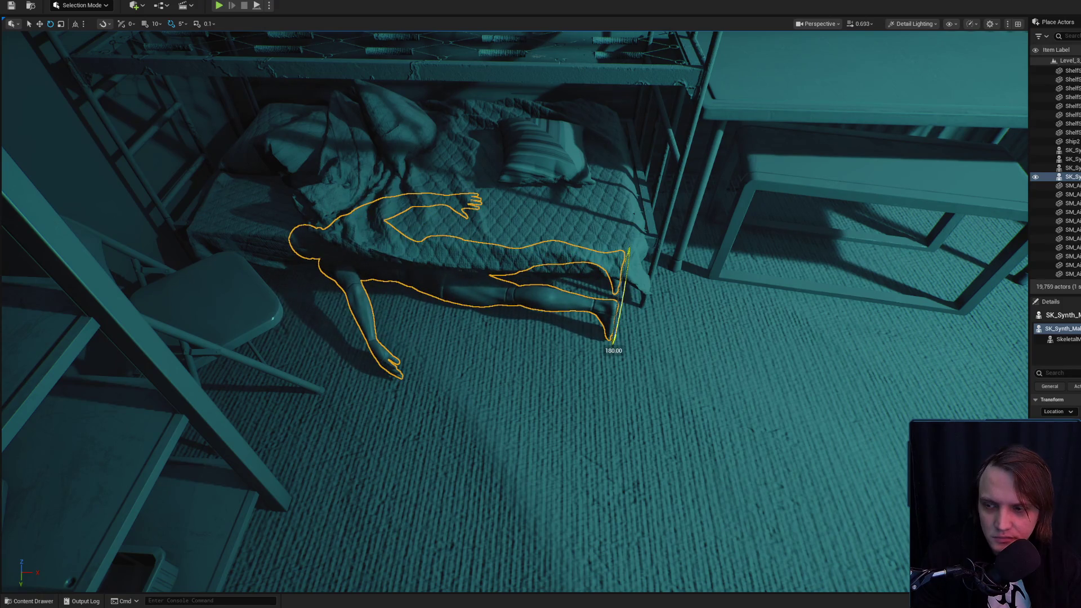
pyautogui.moveTo(573, 251)
pyautogui.mouseDown()
pyautogui.moveTo(541, 246)
pyautogui.moveTo(579, 248)
pyautogui.mouseUp()
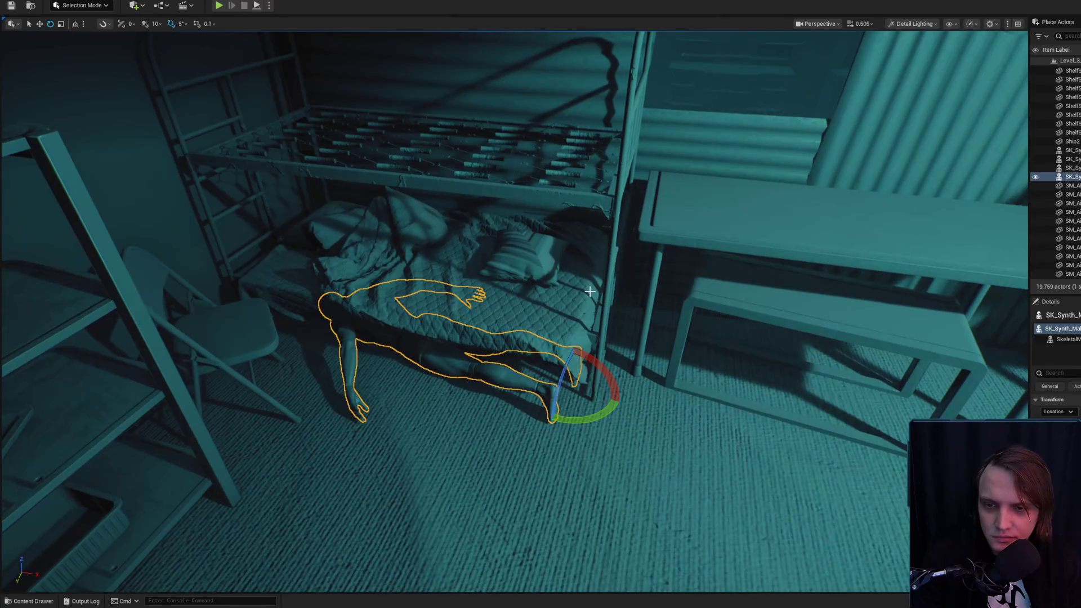
pyautogui.press('super+d')
pyautogui.moveTo(816, 448); pyautogui.dragTo(820, 128)
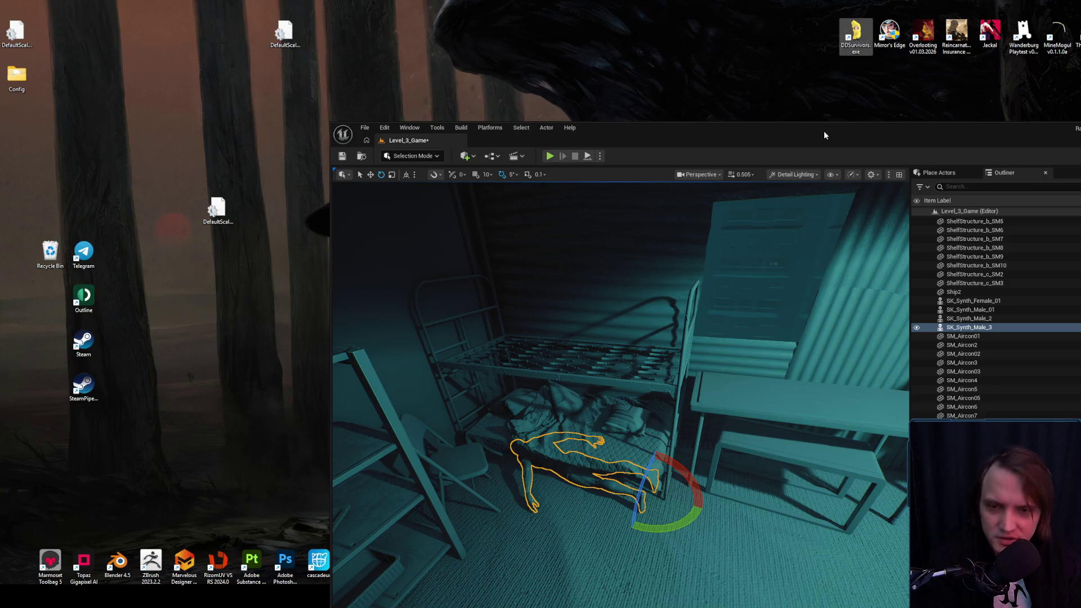
# Maximize the editor and get a close, low side view of the synth under the bed.
pyautogui.click(618, 413)
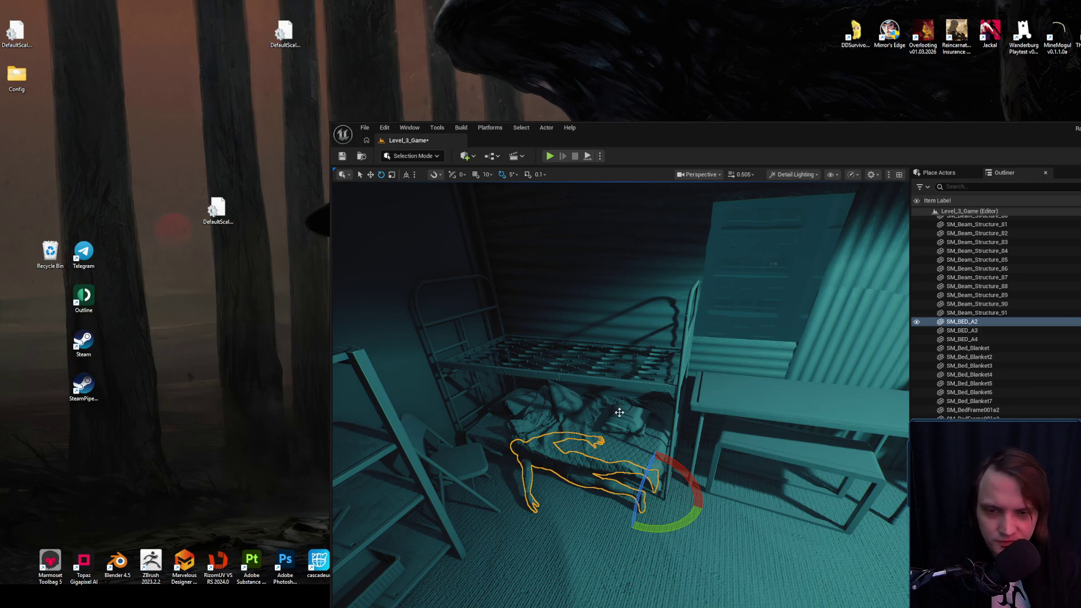
pyautogui.doubleClick(770, 126)
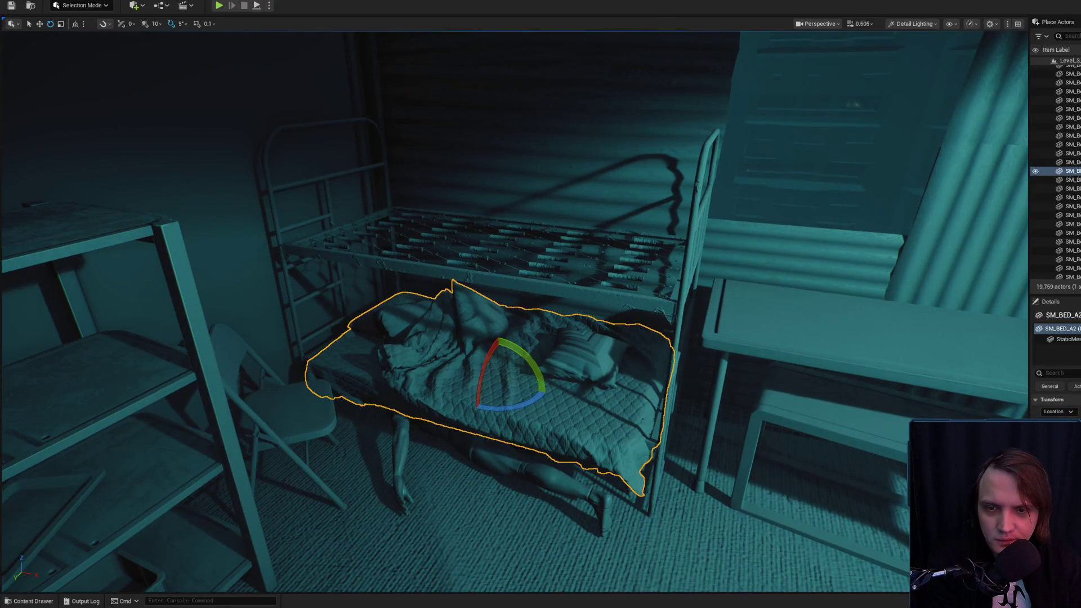
pyautogui.moveTo(680, 344); pyautogui.dragTo(610, 290)
pyautogui.click(606, 231)
pyautogui.moveTo(606, 230)
pyautogui.mouseDown()
pyautogui.moveTo(588, 191)
pyautogui.moveTo(617, 228)
pyautogui.moveTo(603, 220)
pyautogui.moveTo(514, 387)
pyautogui.mouseUp()
pyautogui.hotkey('ctrl', 'space')
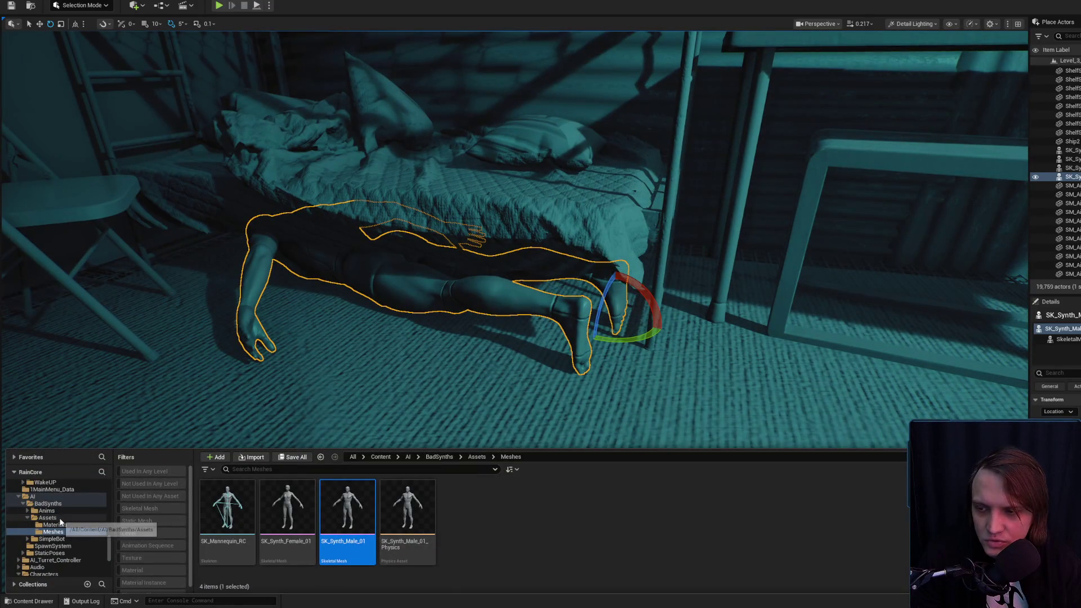
# Browse the SimpleBot content folders down to the StaticPoses folder.
pyautogui.click(61, 539)
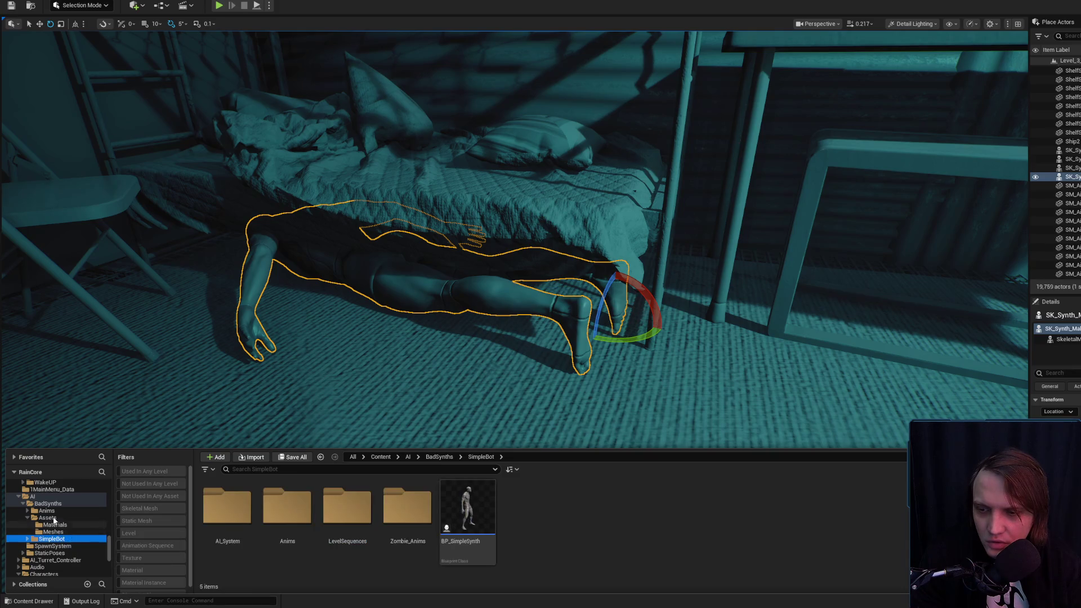
pyautogui.click(53, 518)
pyautogui.click(57, 532)
pyautogui.click(62, 539)
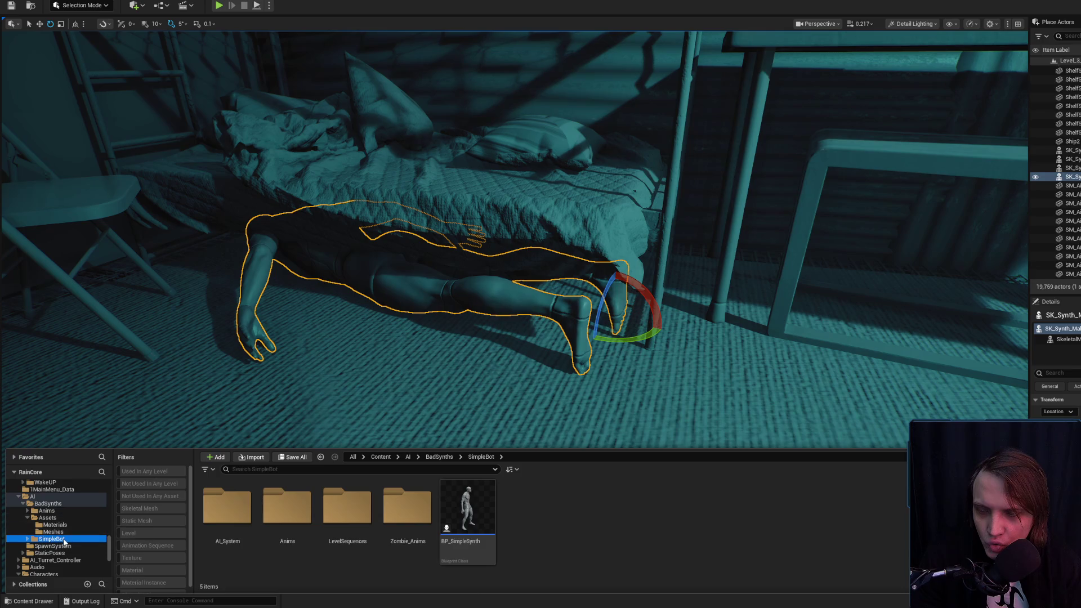
pyautogui.click(68, 546)
pyautogui.click(59, 553)
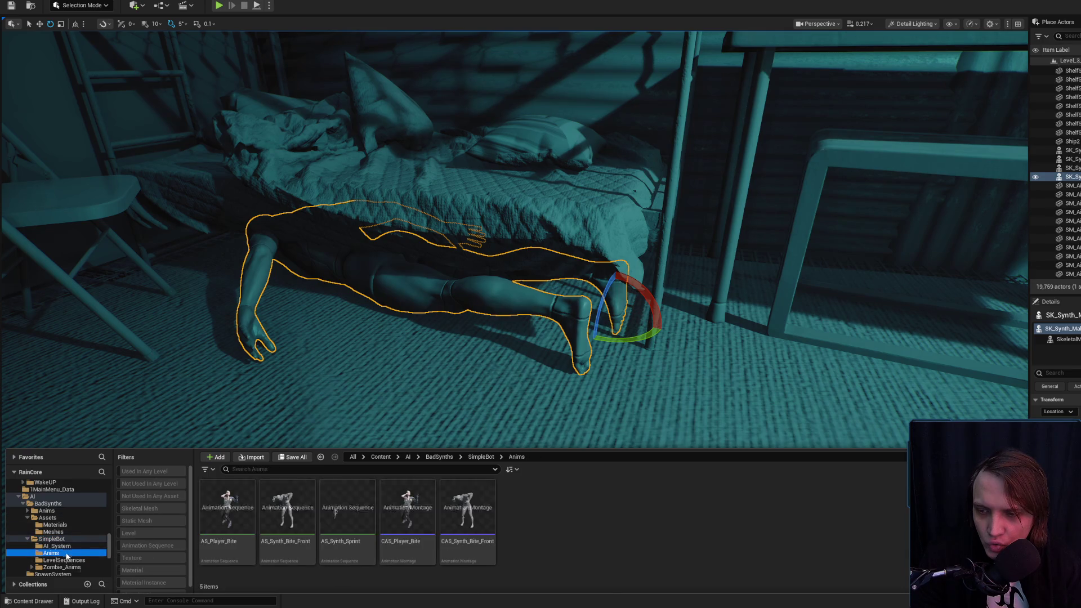
pyautogui.click(60, 540)
pyautogui.click(65, 547)
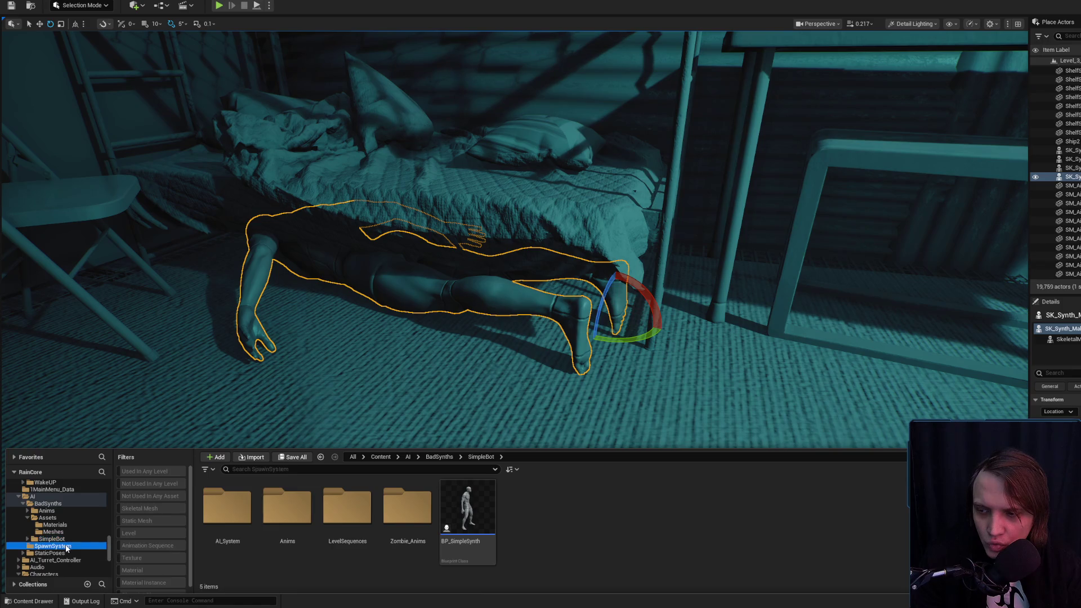
pyautogui.click(66, 554)
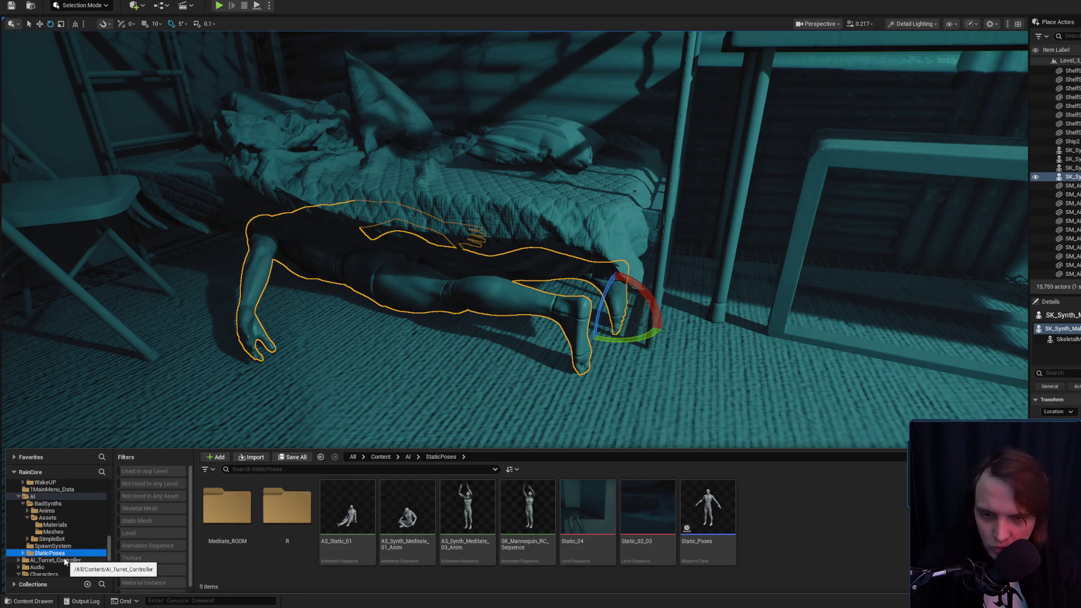
# Create a new Level Sequence asset in the StaticPoses folder.
pyautogui.click(585, 512)
pyautogui.click(817, 523)
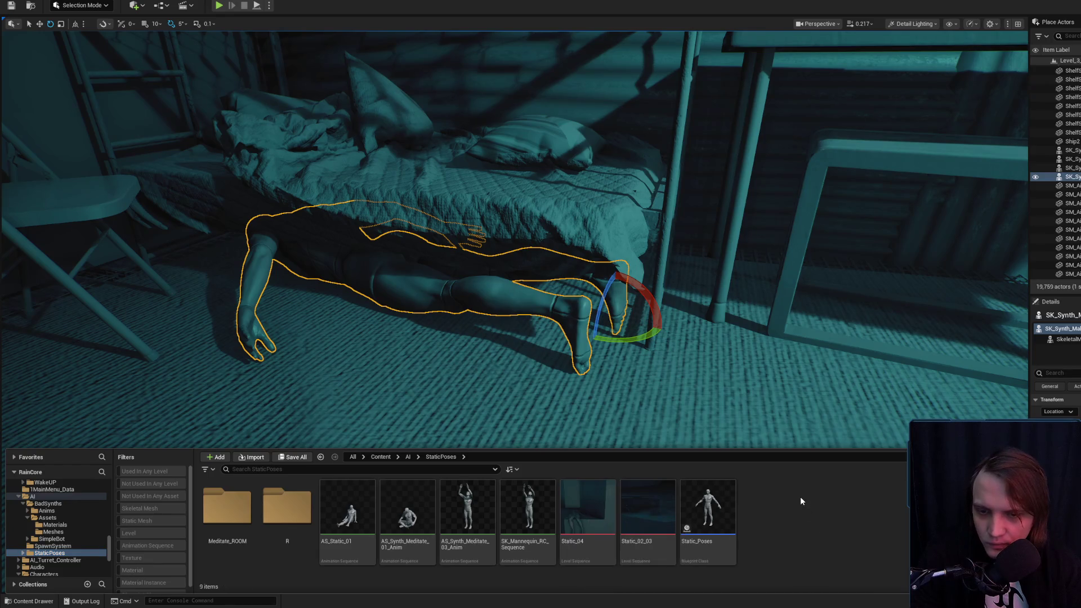
pyautogui.rightClick(799, 497)
pyautogui.click(856, 263)
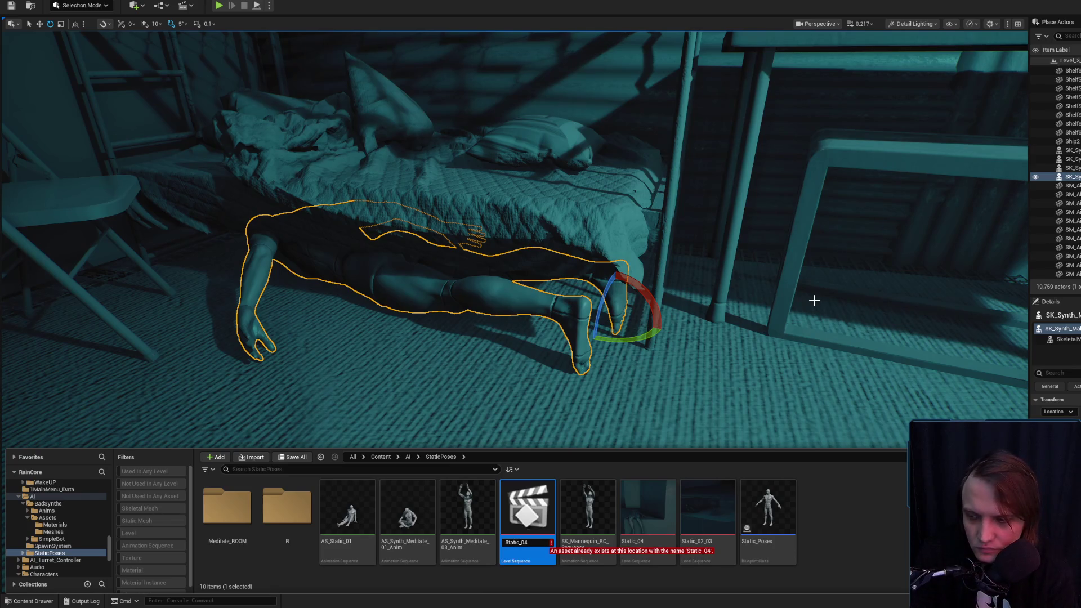
# Name the sequence Static_05 and add SK_Synth_Male_3 as a Sequencer track.
pyautogui.press('Return')
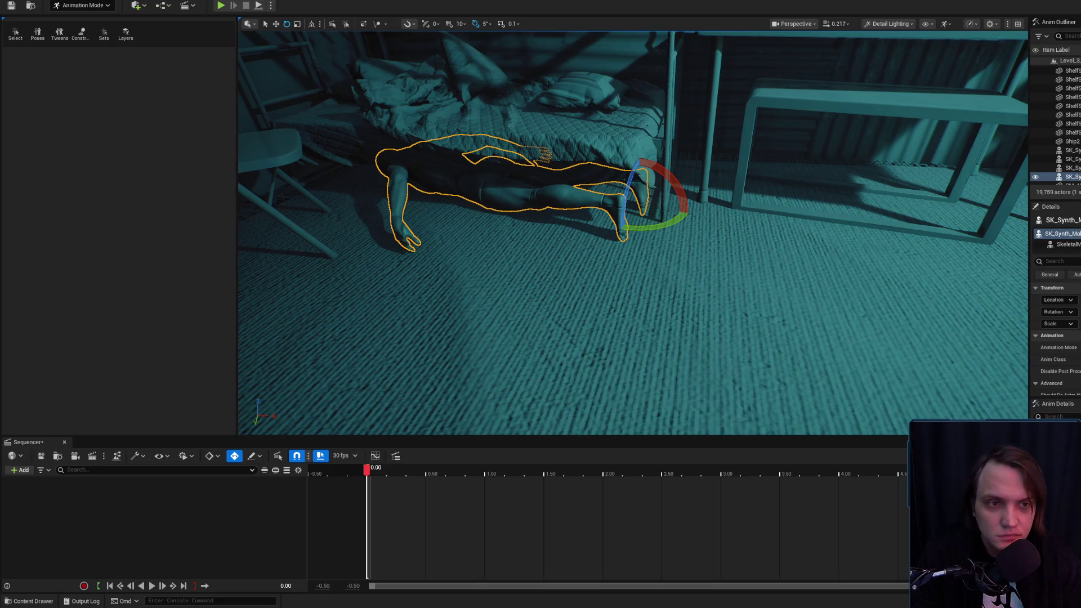
pyautogui.click(1070, 177)
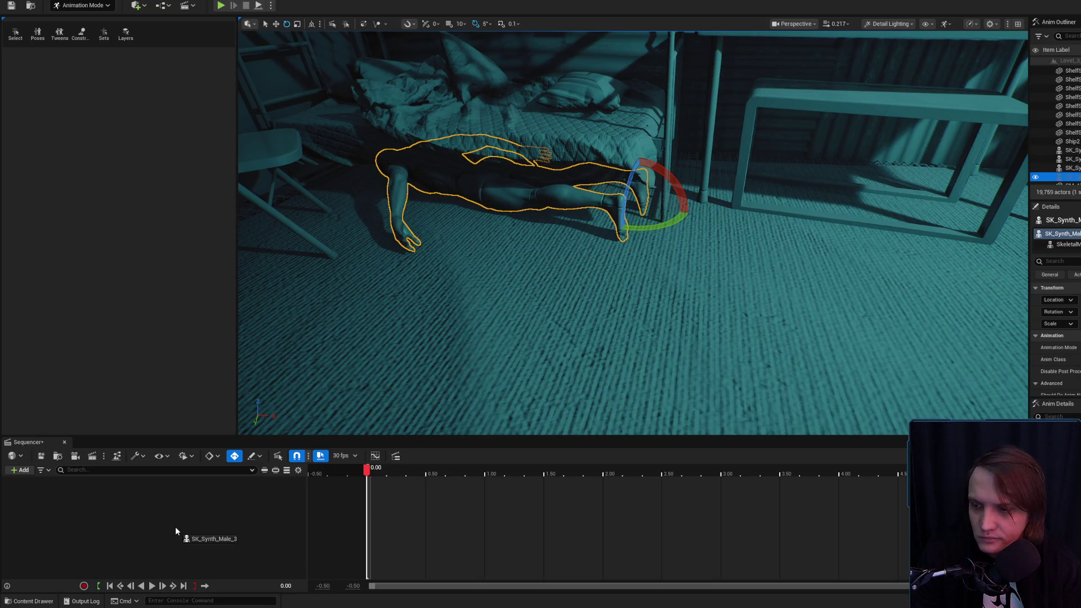
pyautogui.moveTo(176, 531); pyautogui.dragTo(154, 496)
# Bake the SK_Synth_Male_3 track to CR_Mannequin_Body with skeleton filtering turned off.
pyautogui.rightClick(171, 478)
pyautogui.moveTo(239, 281)
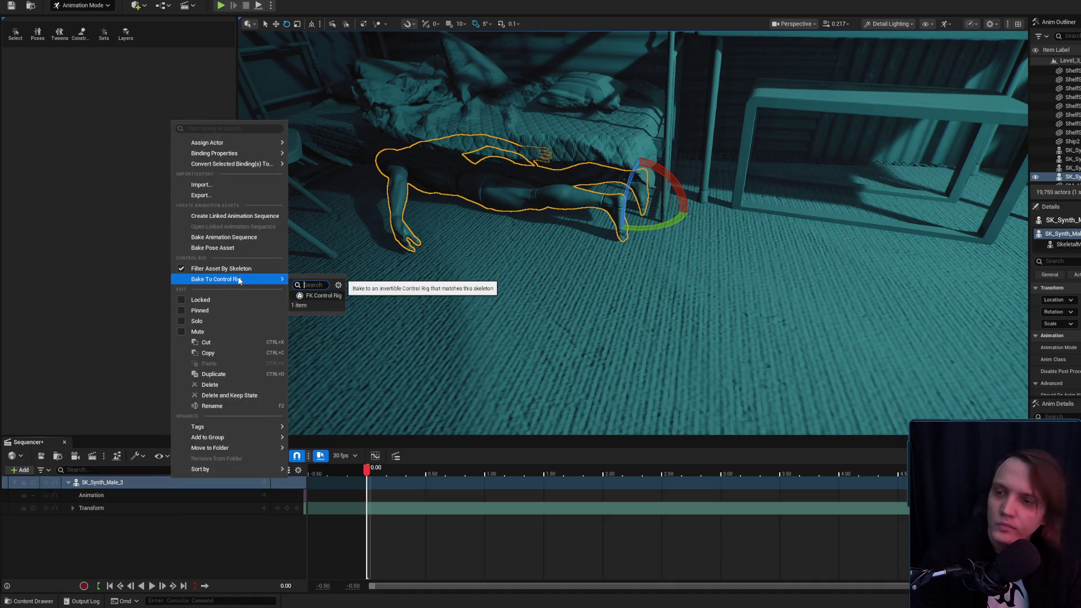
pyautogui.click(202, 269)
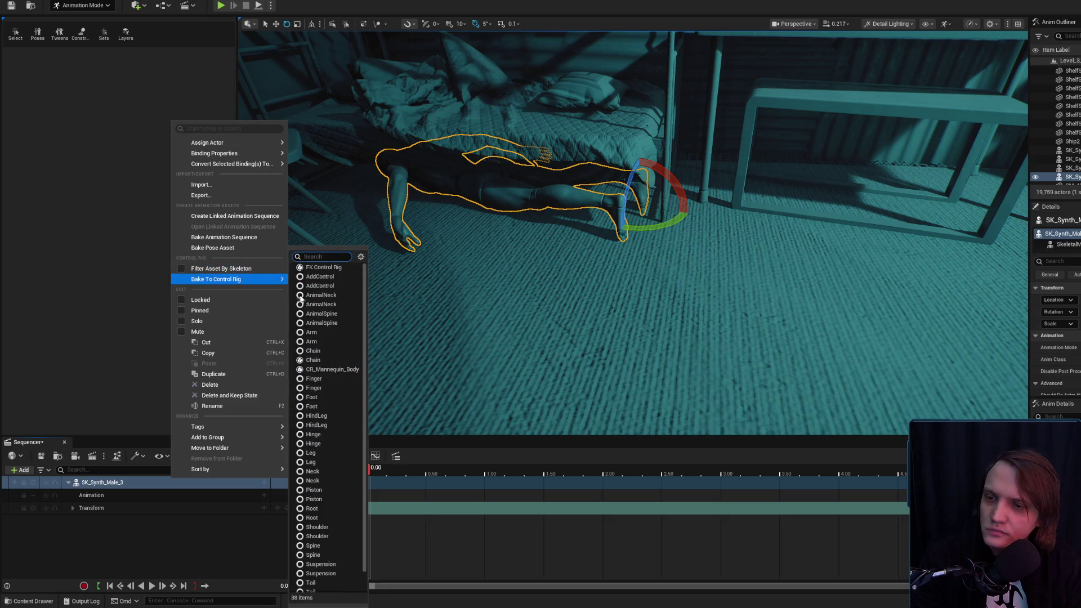
pyautogui.click(336, 370)
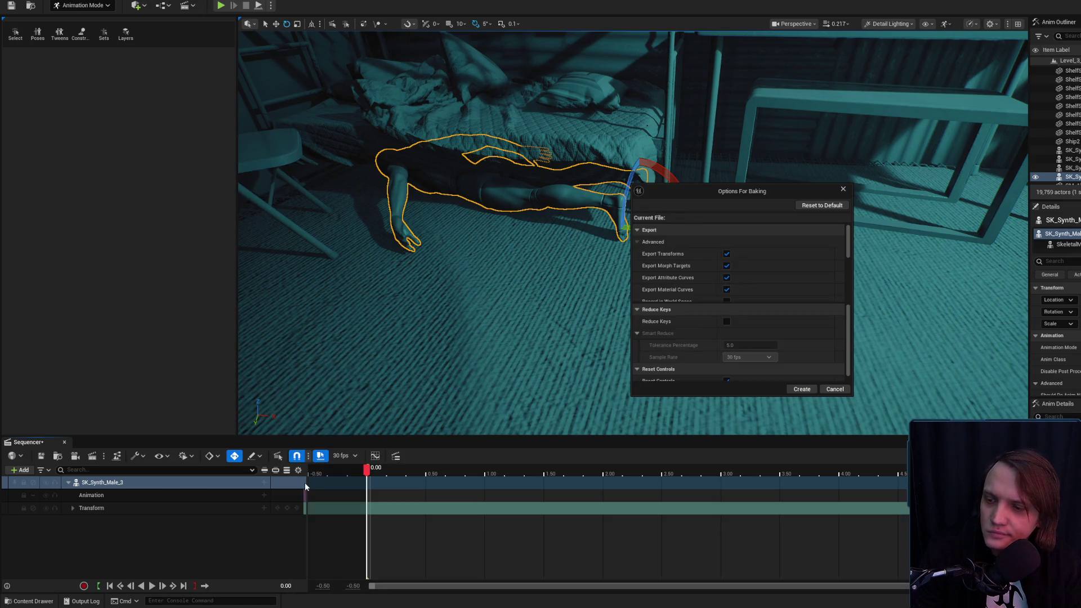
pyautogui.click(801, 389)
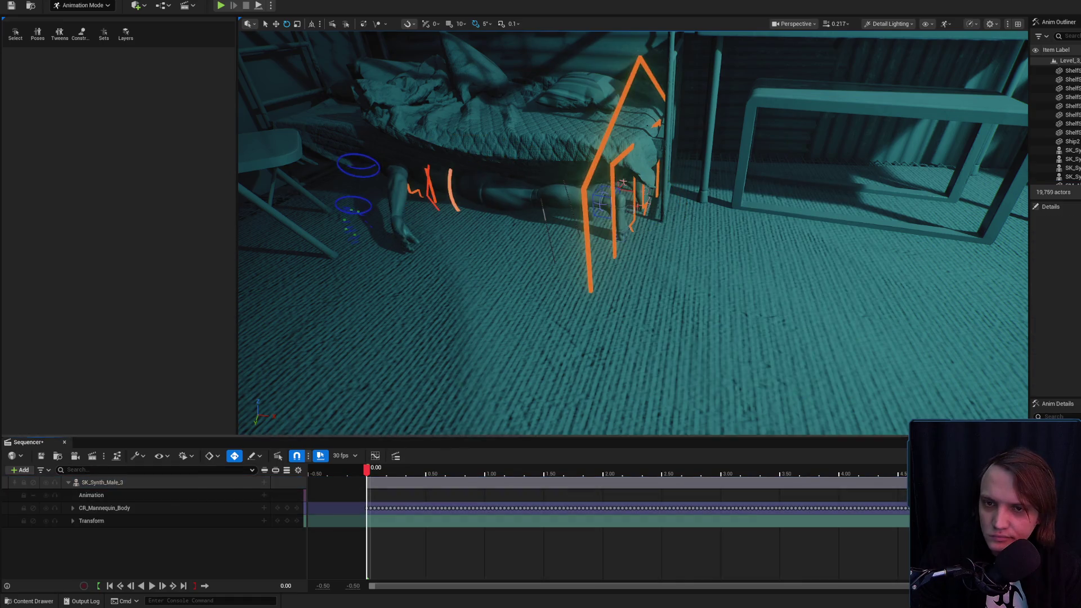
# Zoom in on the mannequin and raise the left upper arm control.
pyautogui.scroll(2, 466, 379)
pyautogui.scroll(1, 511, 357)
pyautogui.scroll(3, 583, 299)
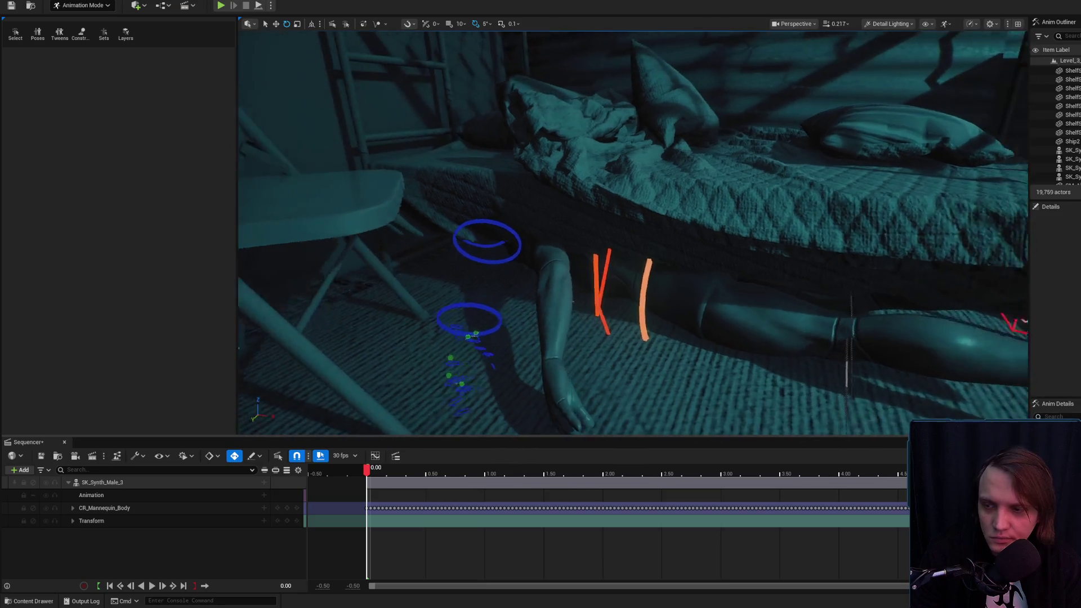
pyautogui.click(512, 203)
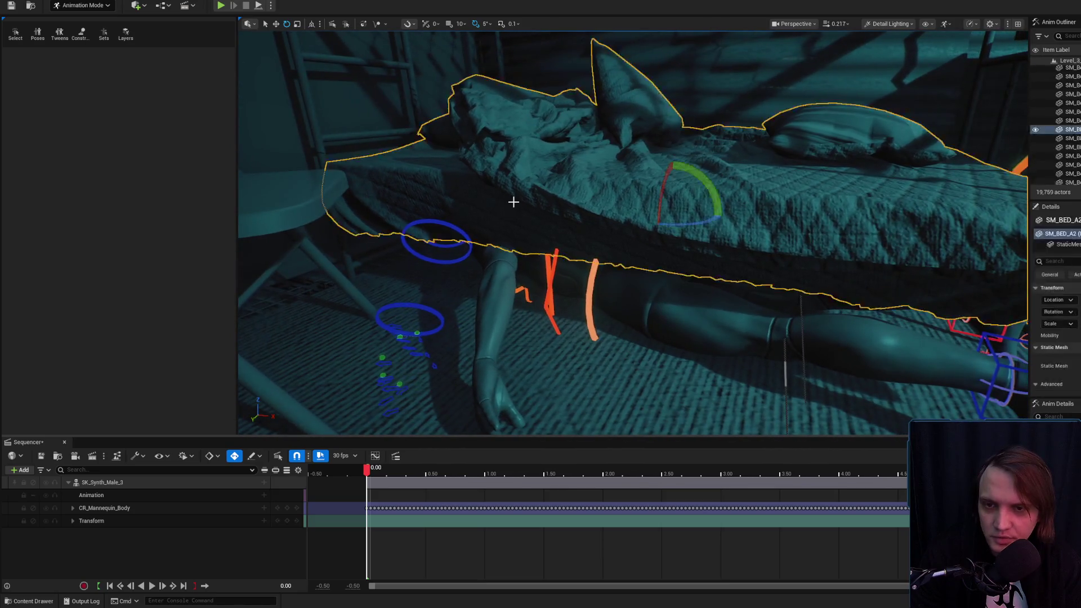
pyautogui.scroll(3, 512, 164)
pyautogui.moveTo(491, 180); pyautogui.dragTo(562, 182)
pyautogui.click(568, 166)
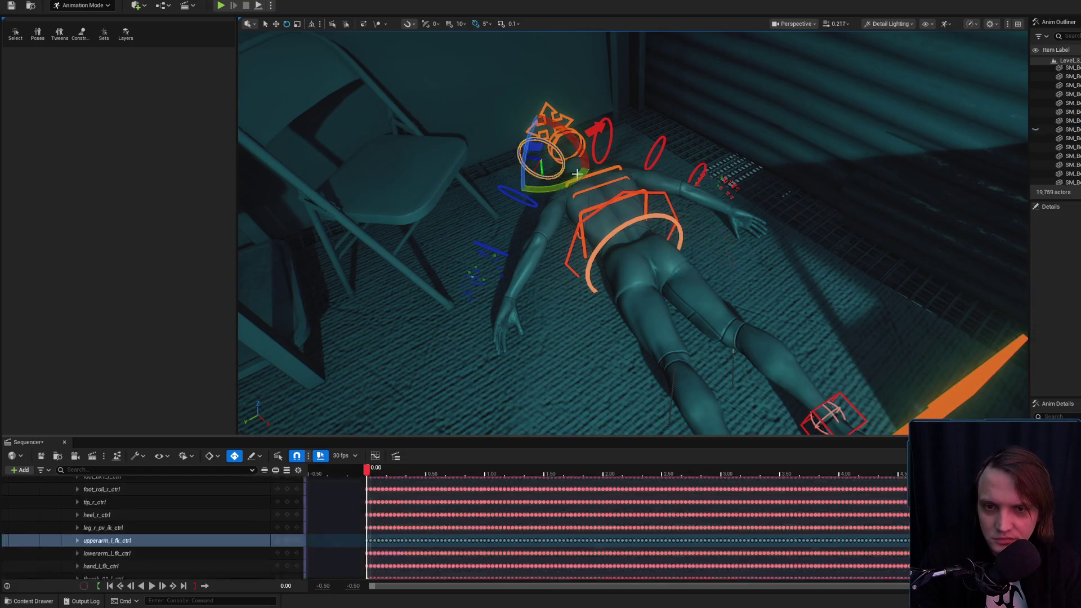
pyautogui.moveTo(515, 273)
pyautogui.mouseDown()
pyautogui.moveTo(483, 251)
pyautogui.moveTo(558, 155)
pyautogui.mouseUp()
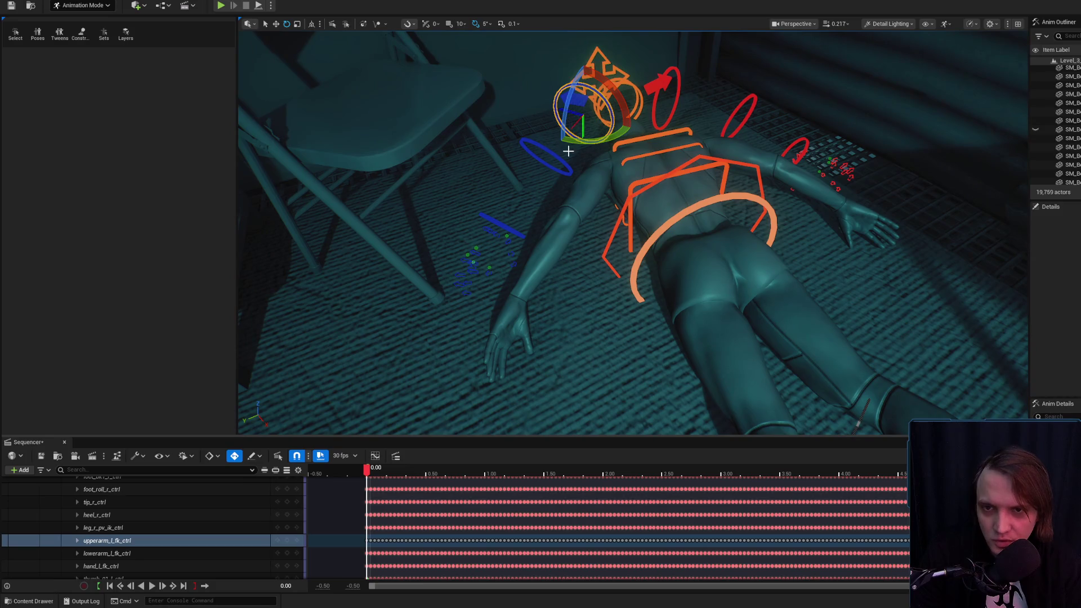
pyautogui.moveTo(561, 115); pyautogui.dragTo(529, 226)
# Rotate the left clavicle, swing the upper arm outward and bend the forearm about -85°.
pyautogui.click(551, 181)
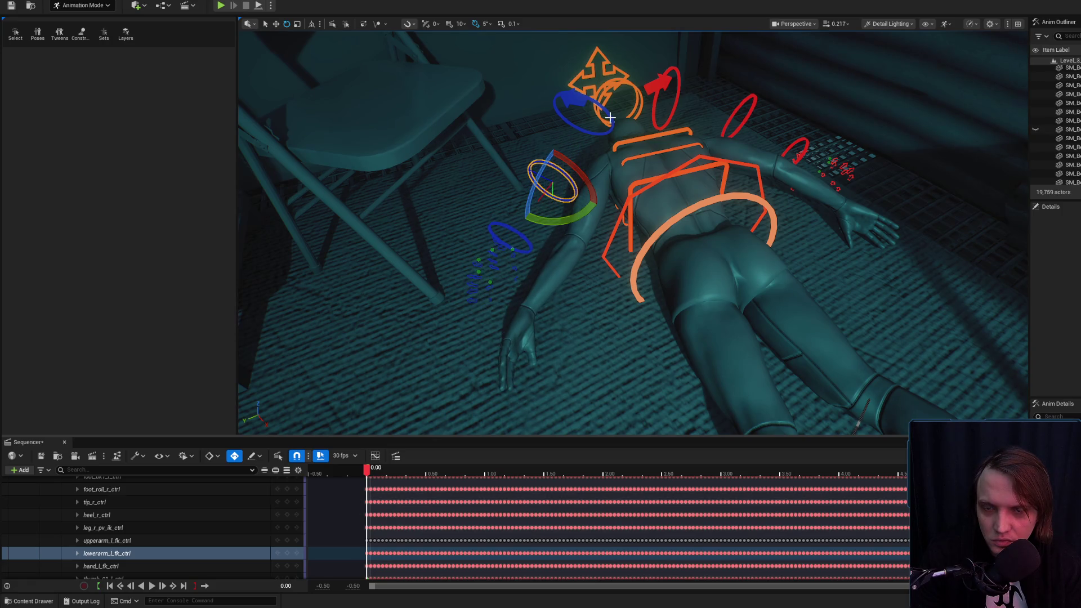
pyautogui.click(570, 101)
pyautogui.moveTo(569, 100); pyautogui.dragTo(599, 129)
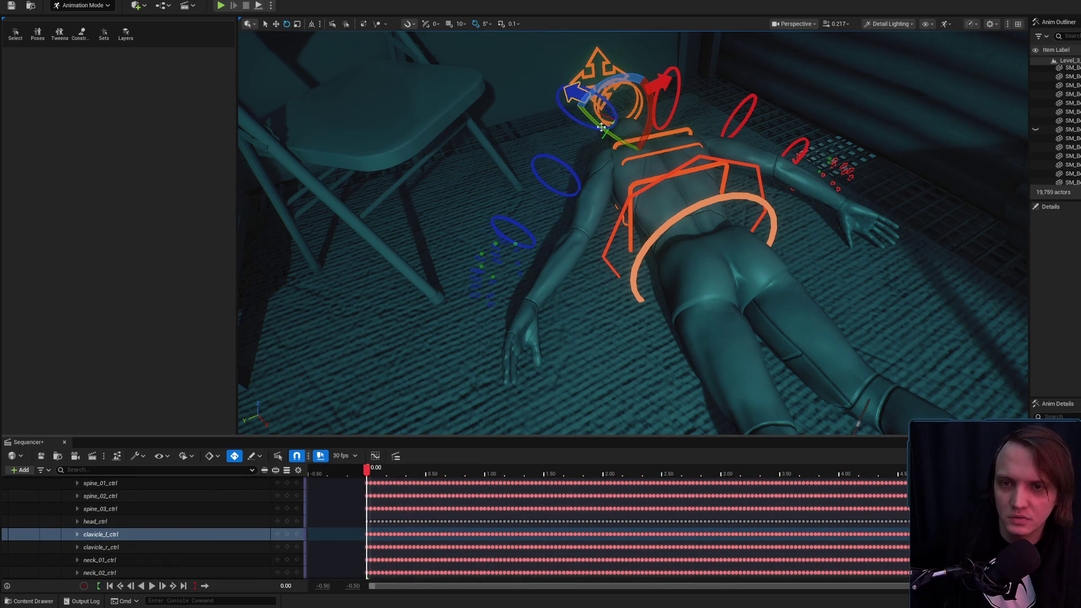
pyautogui.click(554, 175)
pyautogui.moveTo(555, 175); pyautogui.dragTo(573, 228)
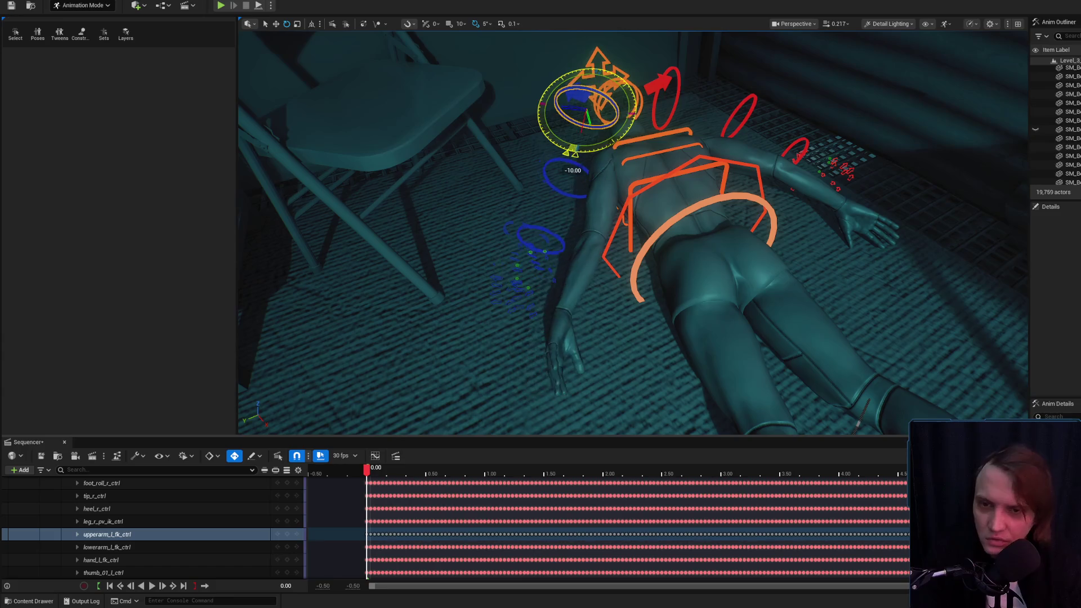
pyautogui.click(577, 163)
pyautogui.moveTo(576, 164)
pyautogui.mouseDown()
pyautogui.moveTo(514, 159)
pyautogui.moveTo(524, 171)
pyautogui.mouseUp()
# Turn the left upper arm -10°, adjust the forearm and rotate the left hand 40°.
pyautogui.click(612, 100)
pyautogui.moveTo(612, 100); pyautogui.dragTo(535, 99)
pyautogui.click(580, 163)
pyautogui.moveTo(580, 162); pyautogui.dragTo(580, 257)
pyautogui.click(557, 242)
pyautogui.moveTo(554, 218)
pyautogui.mouseDown()
pyautogui.moveTo(542, 238)
pyautogui.moveTo(540, 192)
pyautogui.moveTo(507, 237)
pyautogui.moveTo(561, 253)
pyautogui.mouseUp()
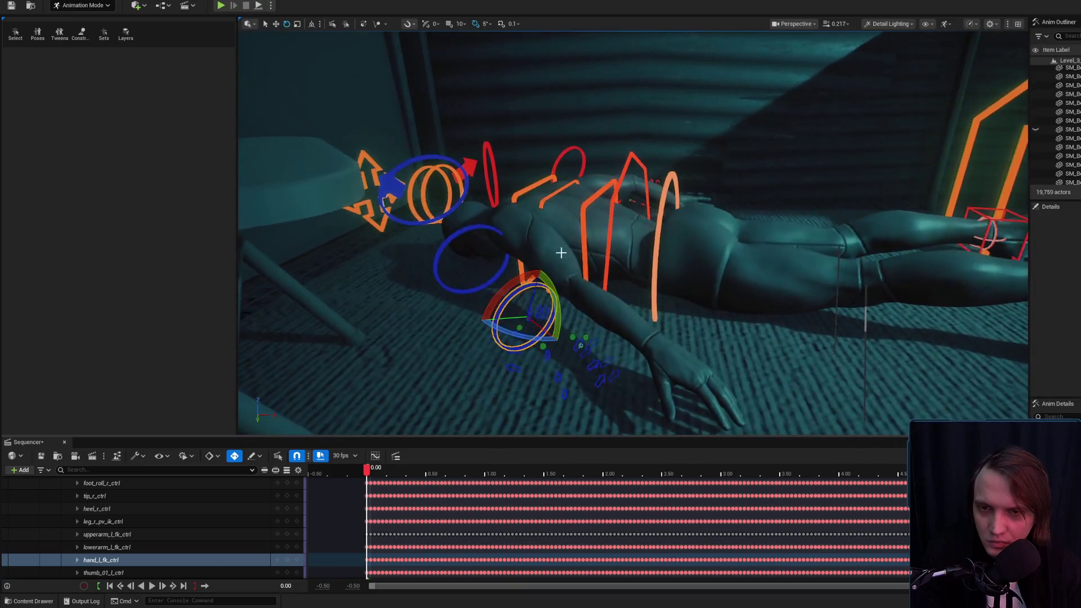
# Refine the arm: rotate the left clavicle 30° and bend the forearm another 5°.
pyautogui.click(486, 228)
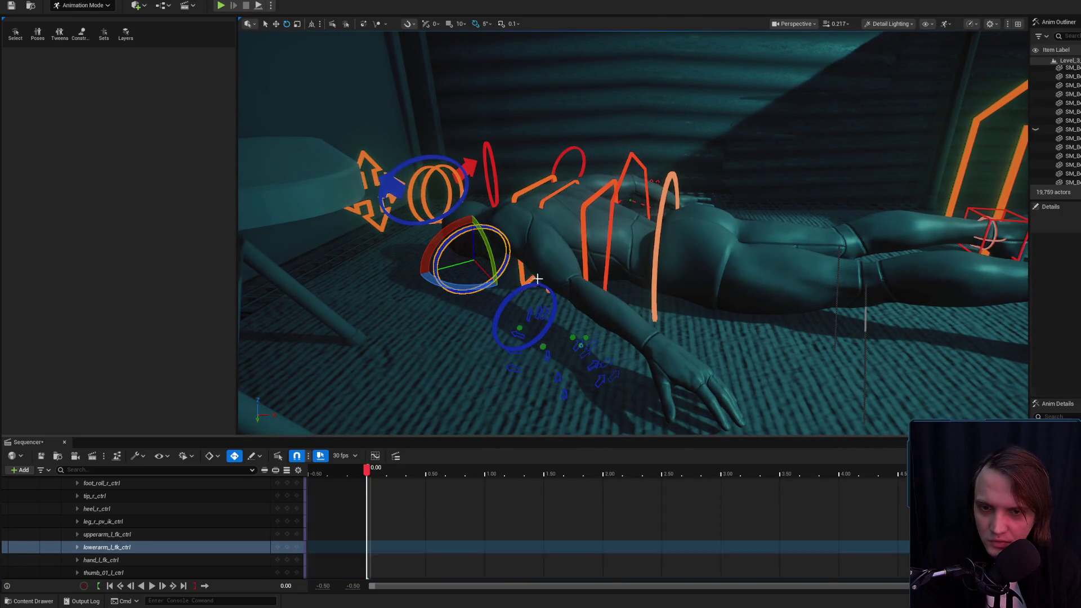
pyautogui.click(459, 171)
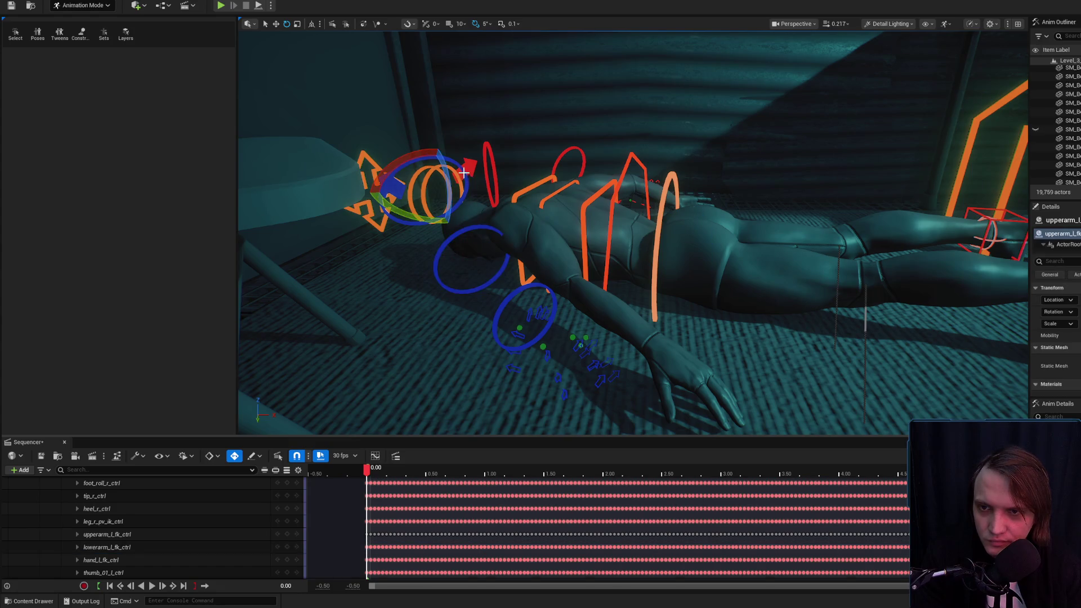
pyautogui.click(400, 184)
pyautogui.moveTo(401, 184); pyautogui.dragTo(391, 199)
pyautogui.click(442, 285)
pyautogui.moveTo(442, 290); pyautogui.dragTo(462, 264)
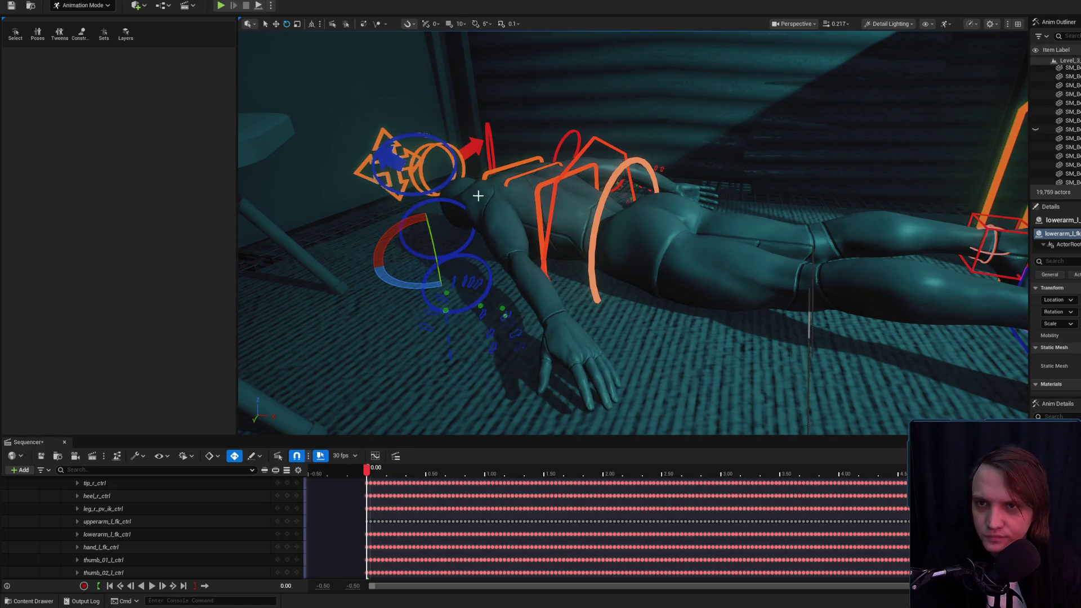
pyautogui.click(392, 179)
pyautogui.moveTo(410, 202); pyautogui.dragTo(388, 187)
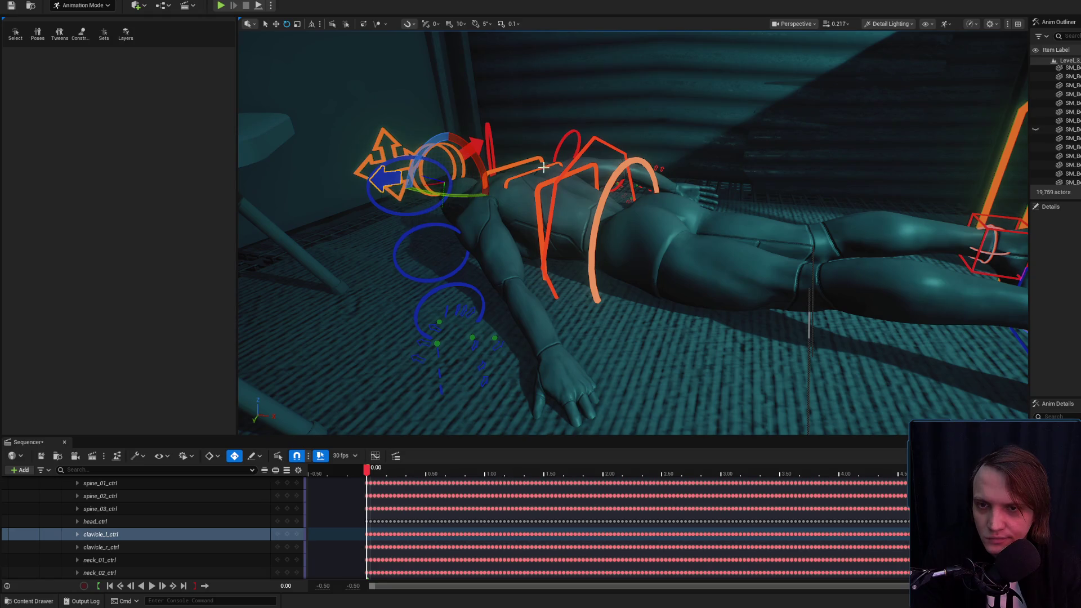
pyautogui.click(519, 203)
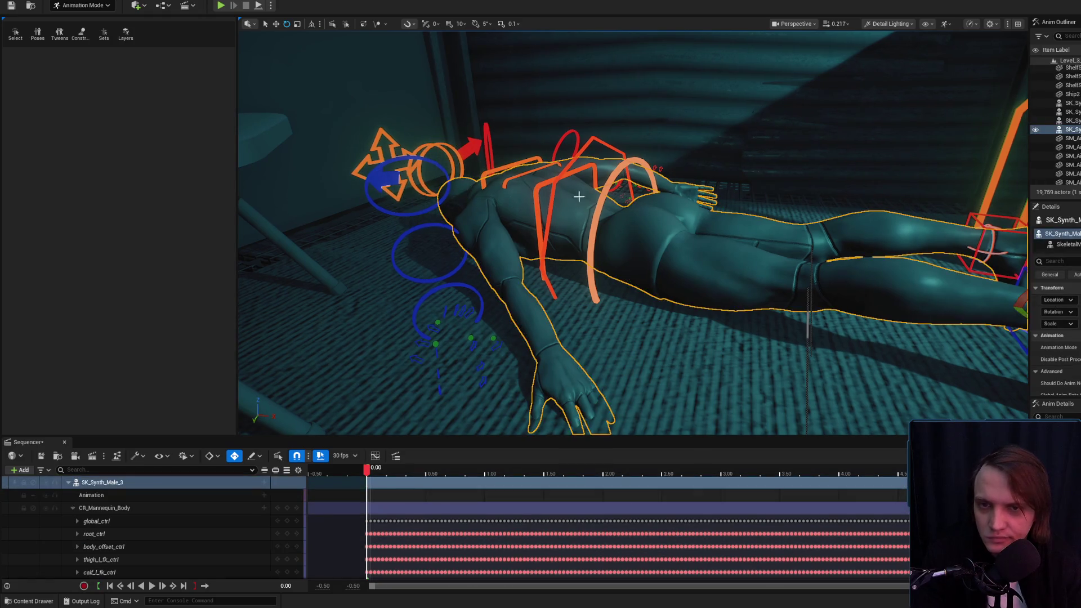
# Rotate the left forearm and upper arm controls down so the arm rests on the floor.
pyautogui.press('f')
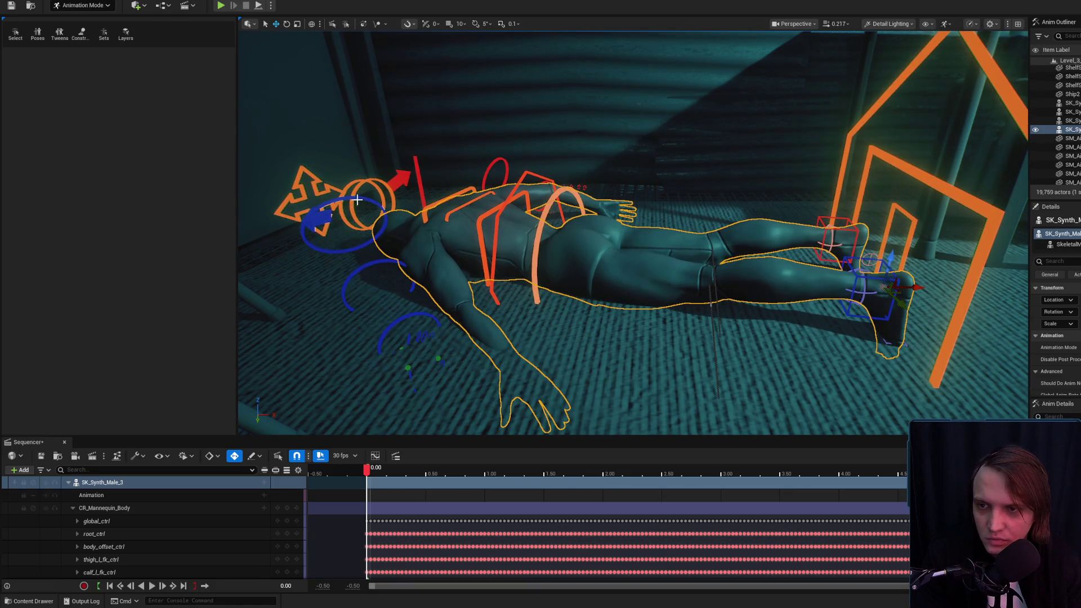
pyautogui.click(371, 220)
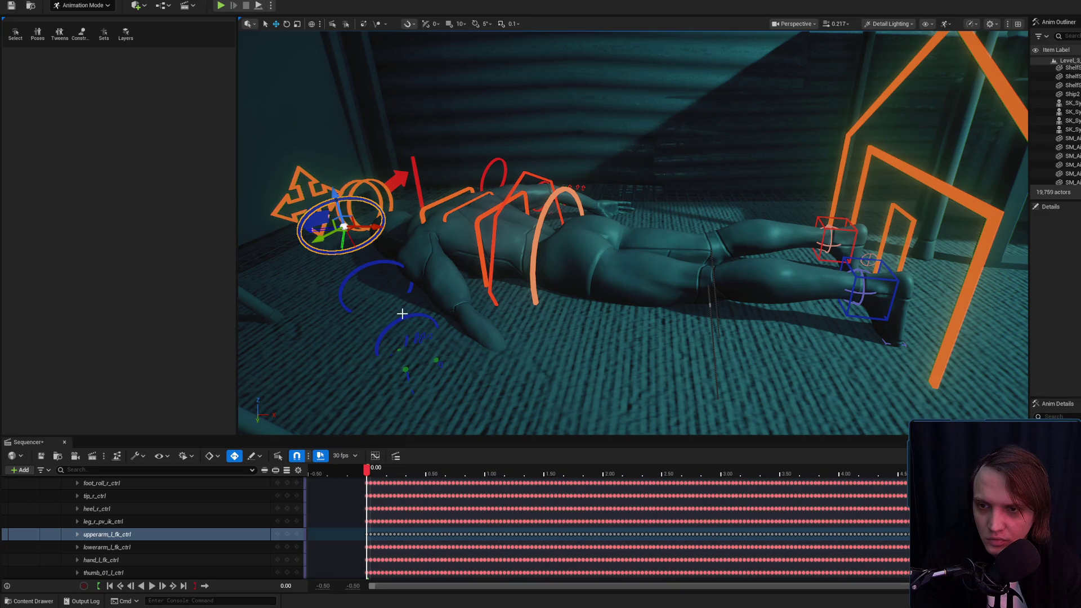
pyautogui.click(391, 295)
pyautogui.press('e')
pyautogui.moveTo(391, 292); pyautogui.dragTo(395, 324)
pyautogui.click(368, 218)
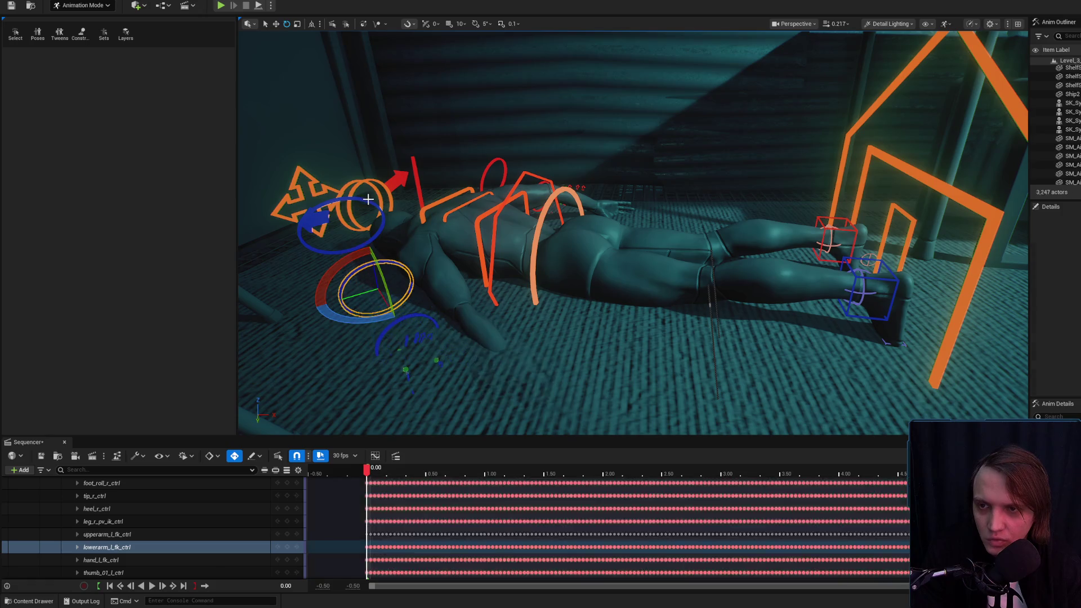
pyautogui.moveTo(360, 235); pyautogui.dragTo(363, 265)
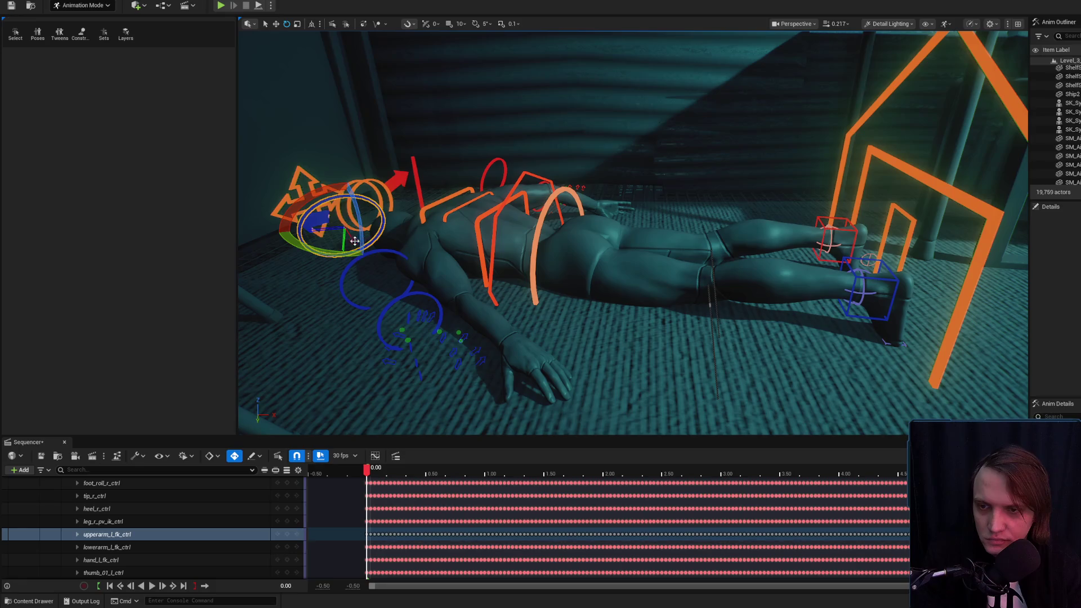
pyautogui.moveTo(276, 233); pyautogui.dragTo(276, 235)
# Turn the left foot IK control about 43° and move it down.
pyautogui.press('g')
pyautogui.moveTo(499, 222)
pyautogui.mouseDown()
pyautogui.moveTo(579, 234)
pyautogui.moveTo(648, 270)
pyautogui.mouseUp()
pyautogui.press('g')
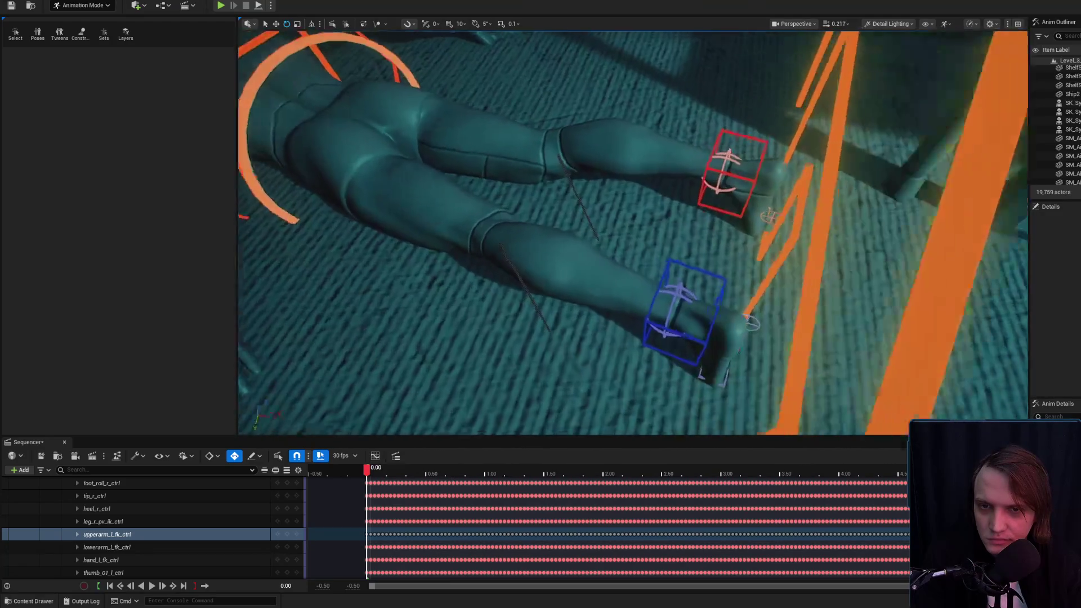
pyautogui.click(682, 335)
pyautogui.press('f')
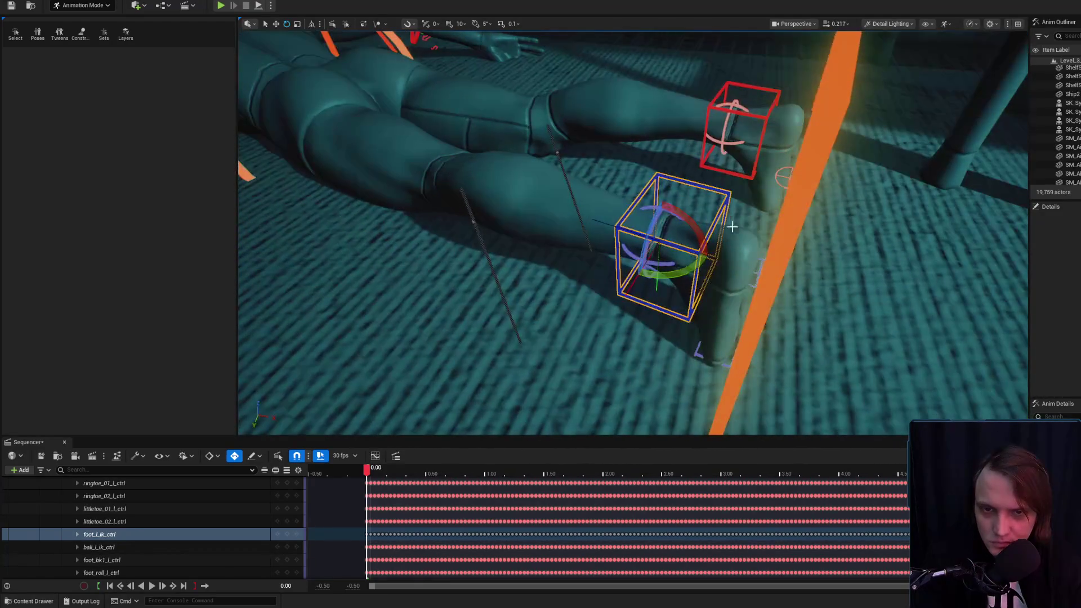
pyautogui.moveTo(702, 239); pyautogui.dragTo(694, 287)
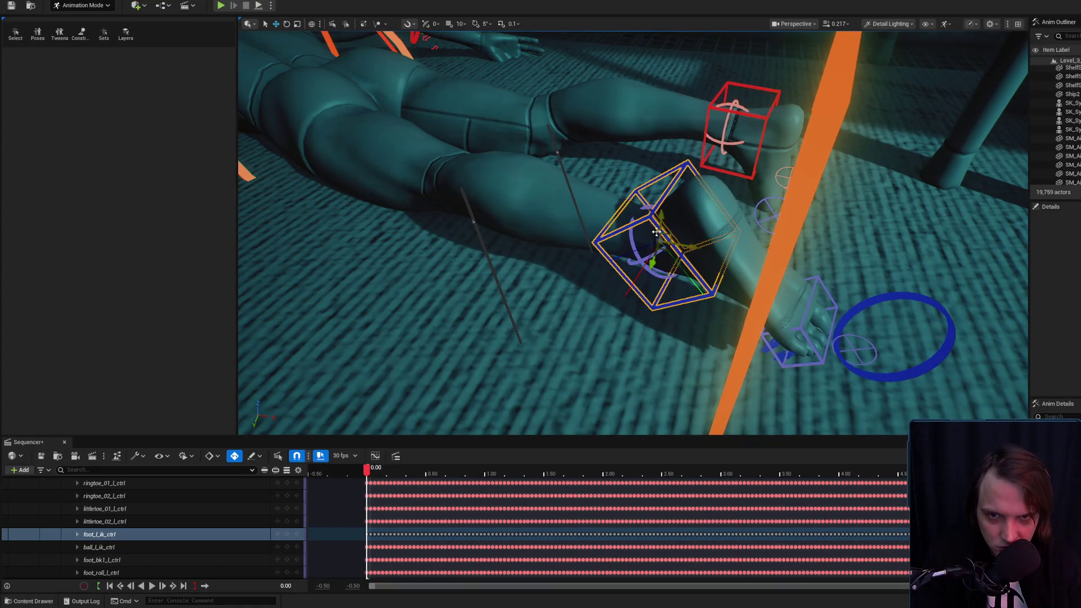
pyautogui.moveTo(663, 223); pyautogui.dragTo(661, 250)
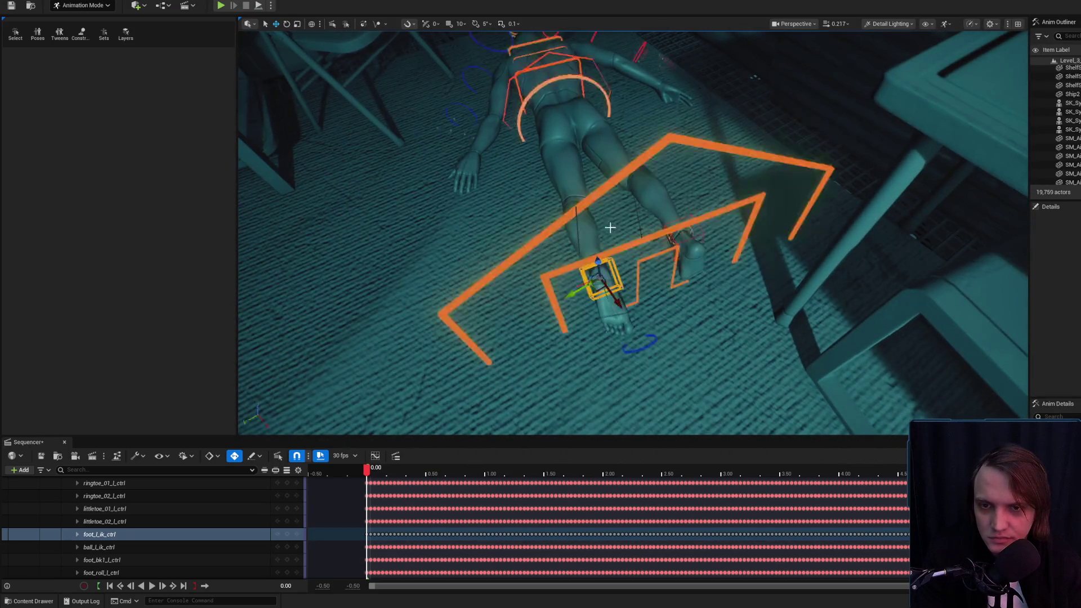
pyautogui.press('e')
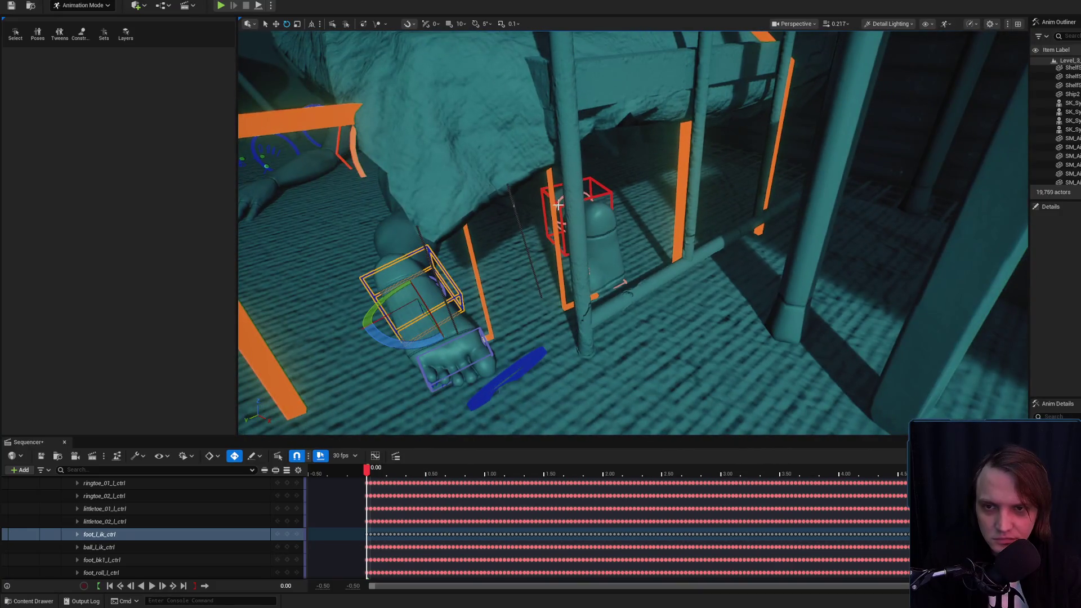
# Check the right foot control under the bed from several angles, then reselect the left upper arm and synth.
pyautogui.click(564, 210)
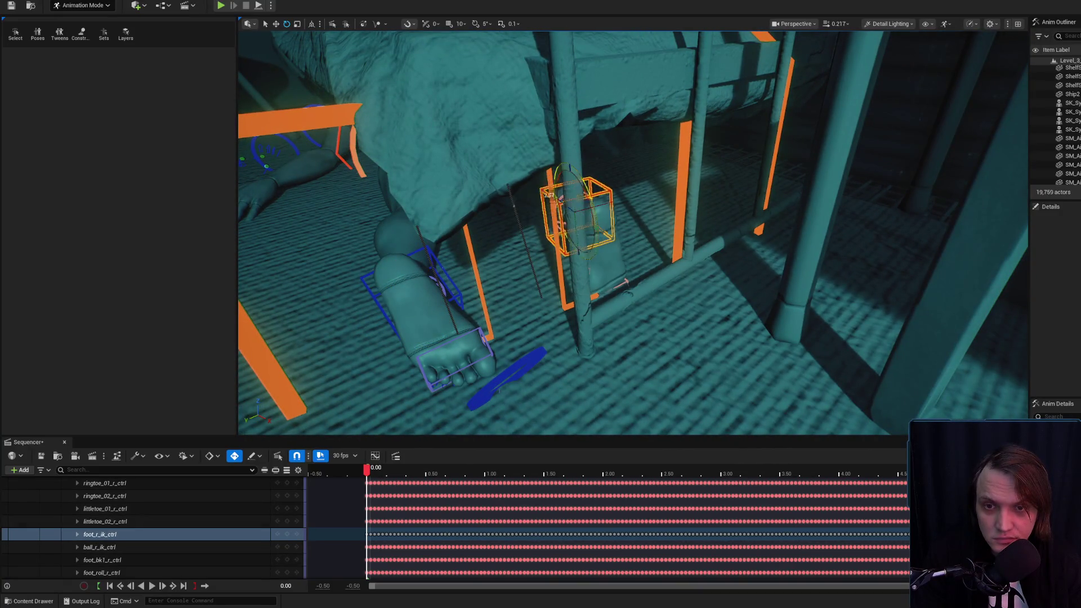
pyautogui.moveTo(572, 246); pyautogui.dragTo(574, 285)
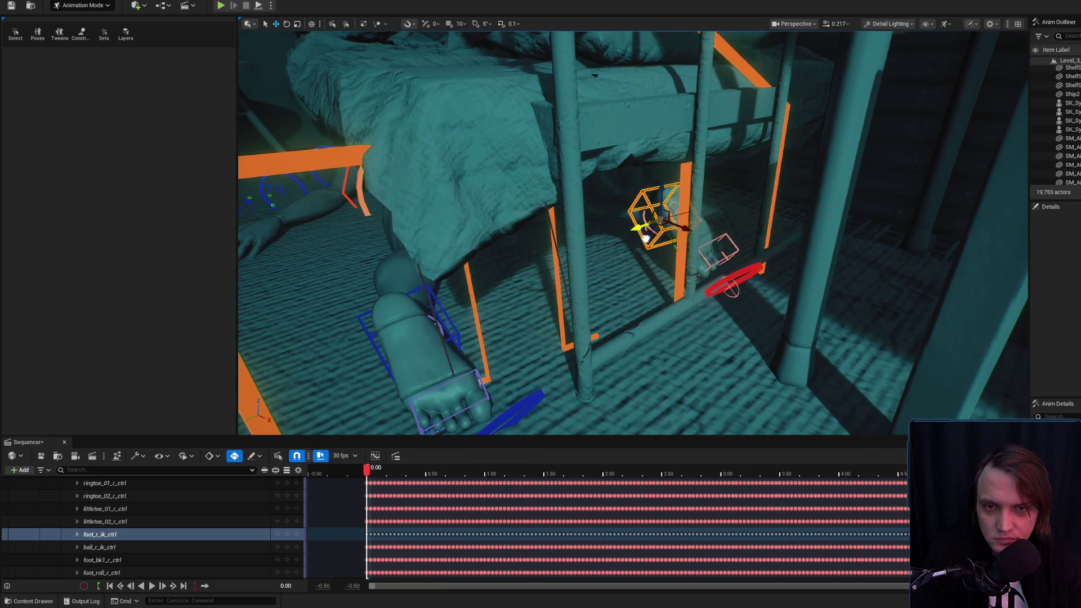
pyautogui.moveTo(662, 210); pyautogui.dragTo(600, 261)
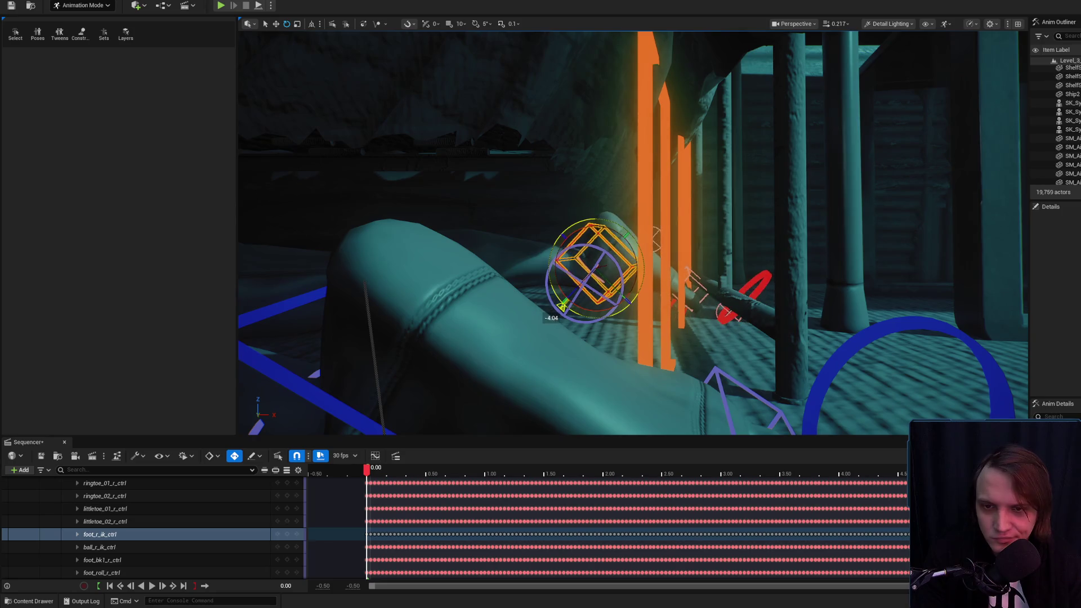
pyautogui.moveTo(601, 243); pyautogui.dragTo(530, 270)
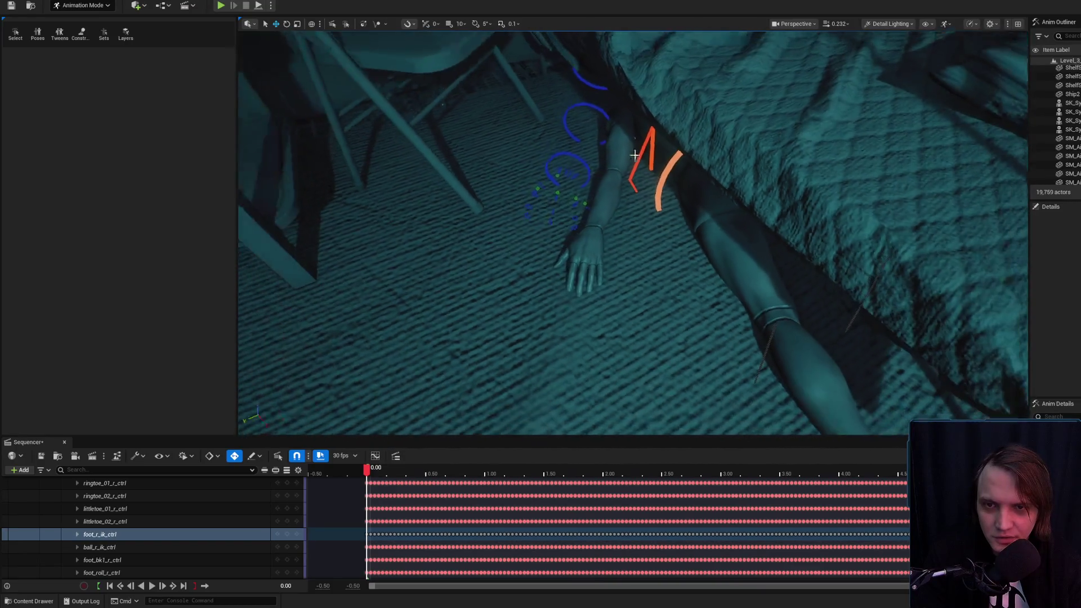
pyautogui.click(614, 94)
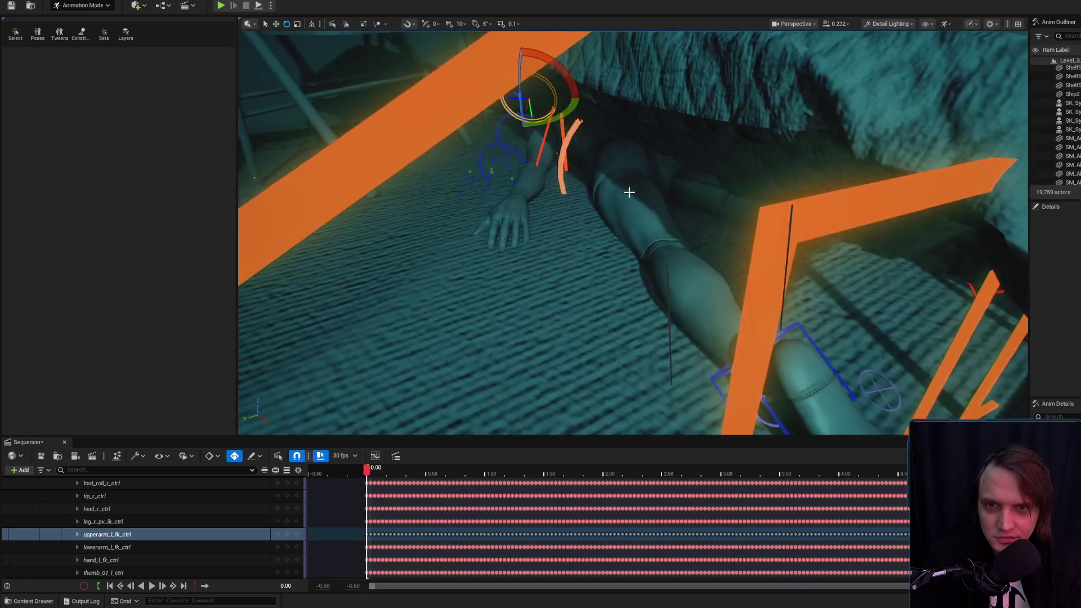
pyautogui.scroll(-5, 629, 191)
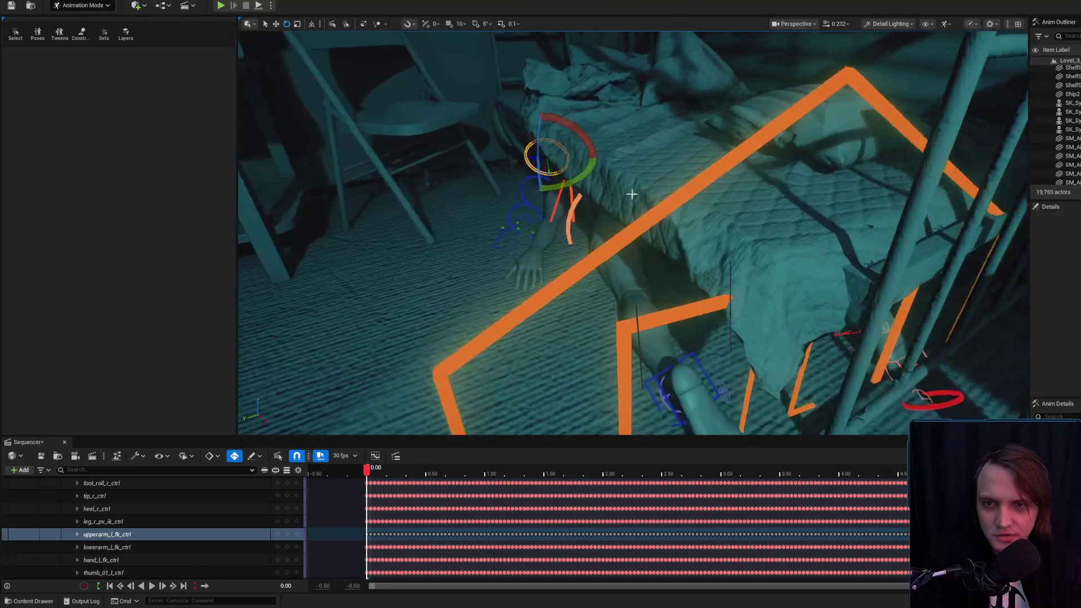
pyautogui.click(647, 260)
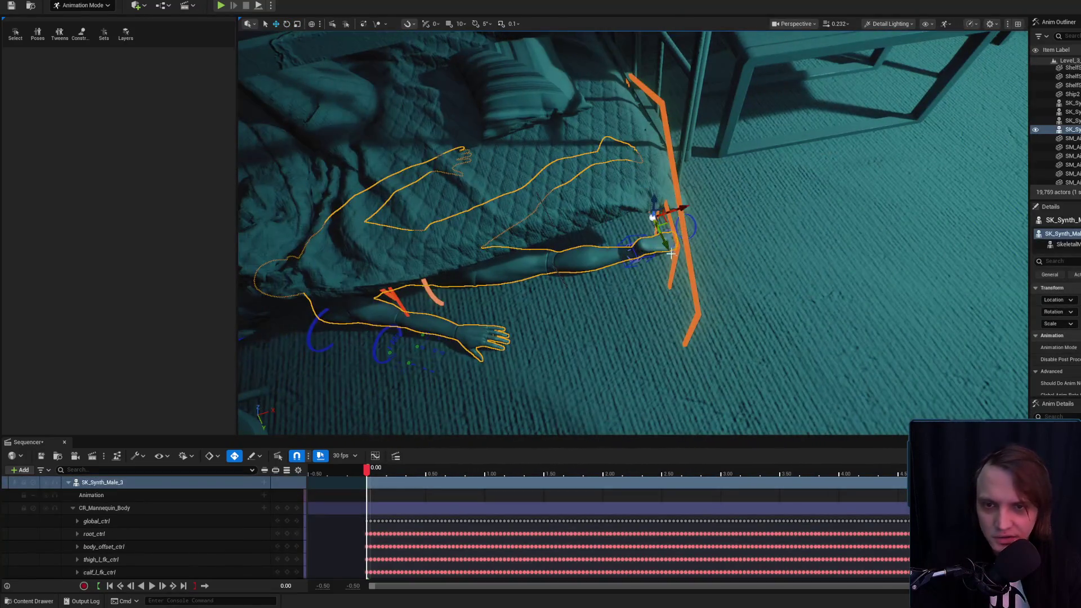
# In Move mode, frame the left arm and preview it without rig controls, selecting the hand control.
pyautogui.press('w')
pyautogui.moveTo(653, 222)
pyautogui.mouseDown()
pyautogui.moveTo(619, 242)
pyautogui.moveTo(586, 230)
pyautogui.mouseUp()
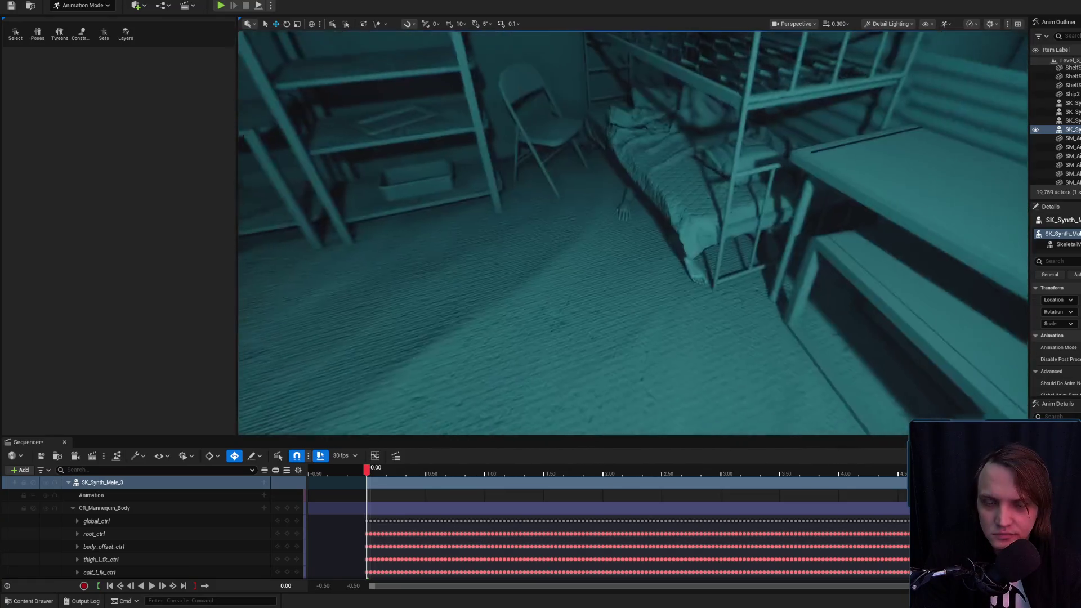
pyautogui.press('f')
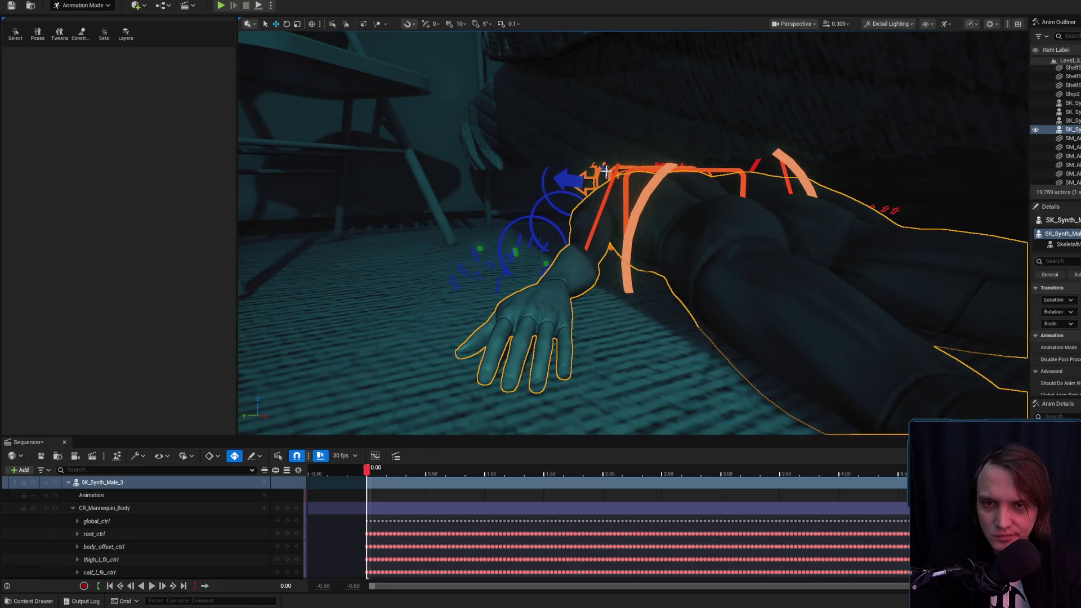
pyautogui.click(606, 170)
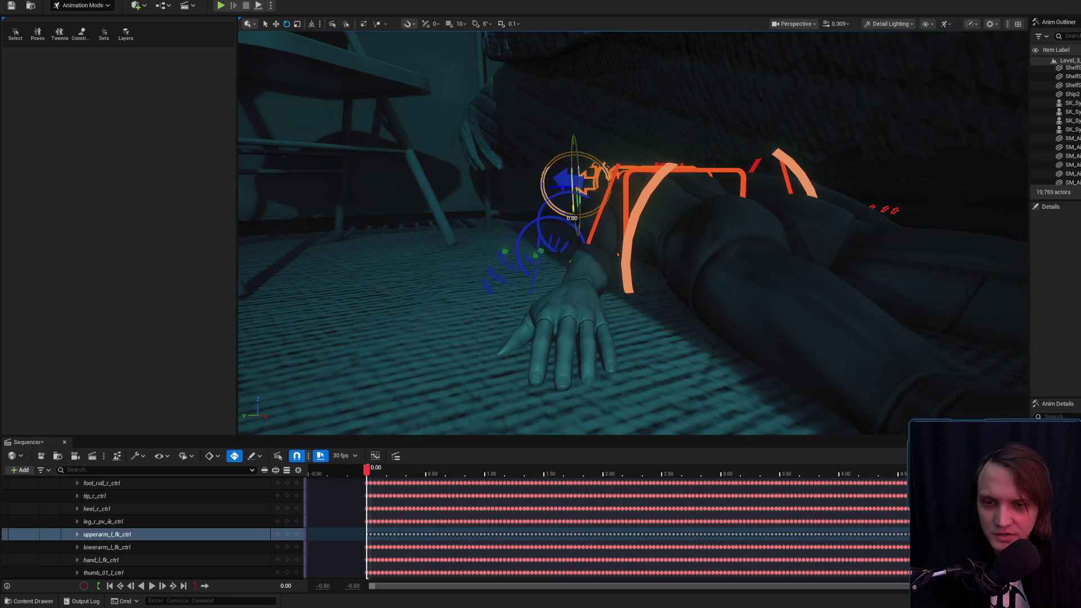
pyautogui.press('g')
pyautogui.moveTo(563, 191); pyautogui.dragTo(591, 236)
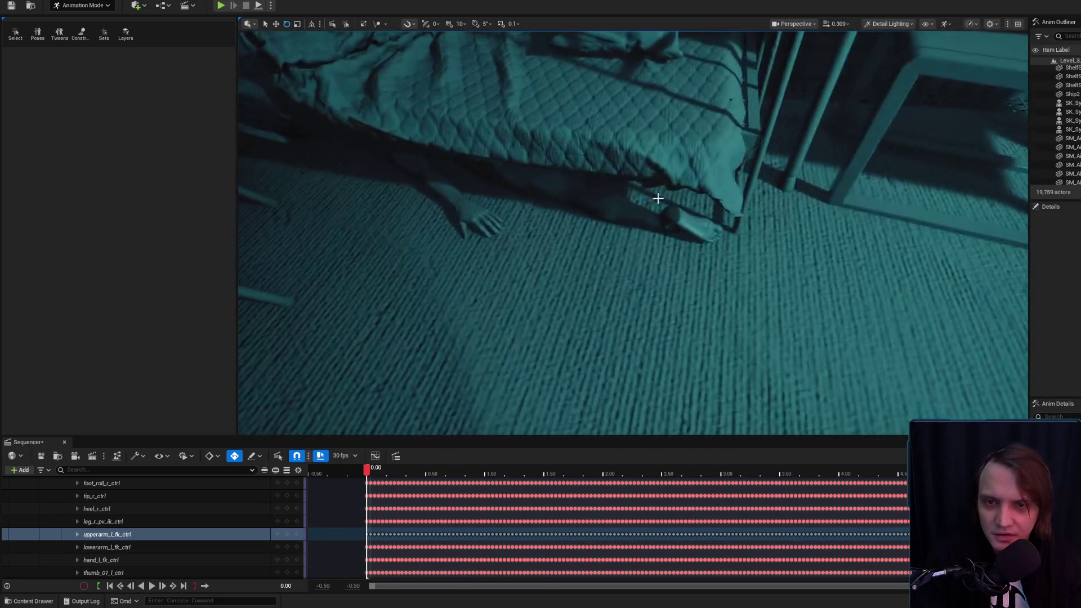
pyautogui.click(667, 227)
pyautogui.moveTo(668, 227); pyautogui.dragTo(657, 182)
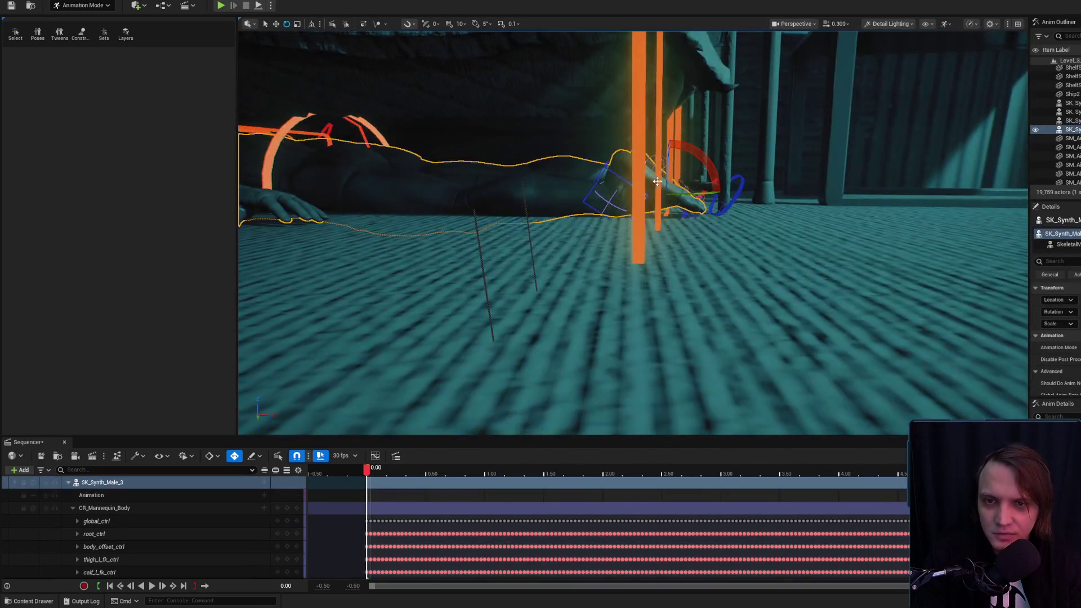
# Select the left foot IK control for moving and orbit around the bed to check the foot.
pyautogui.click(603, 168)
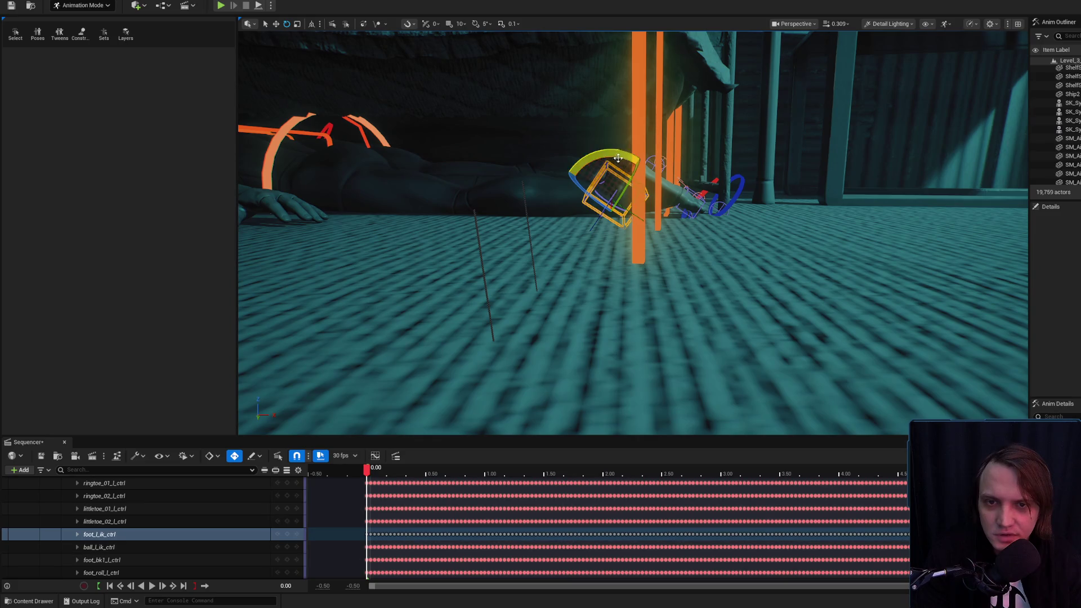
pyautogui.moveTo(603, 167); pyautogui.dragTo(585, 205)
pyautogui.click(666, 243)
pyautogui.click(620, 212)
pyautogui.press('w')
pyautogui.click(666, 244)
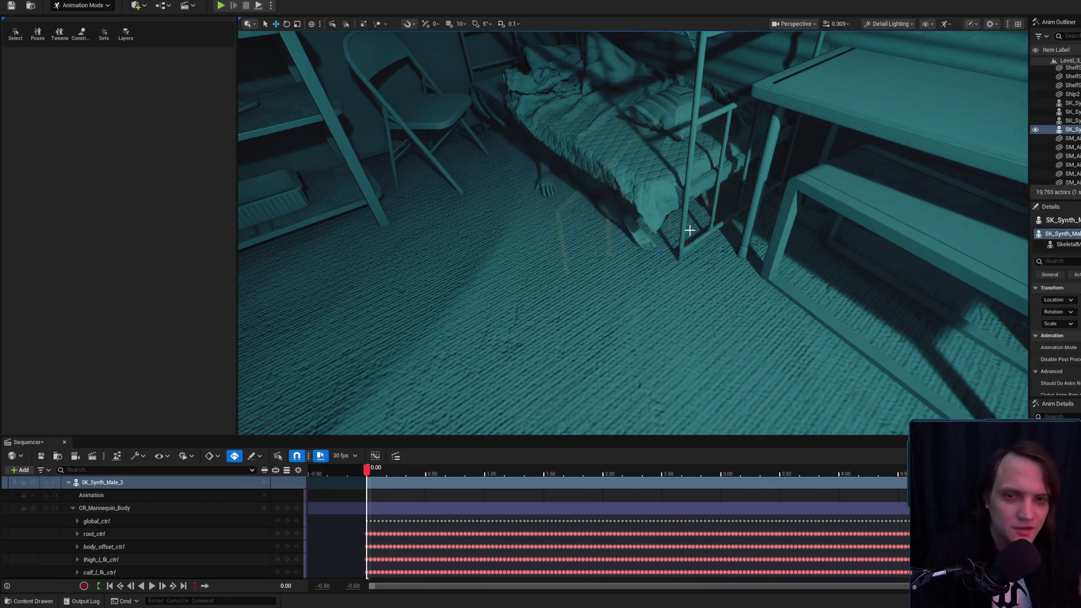
pyautogui.moveTo(689, 230)
pyautogui.mouseDown()
pyautogui.moveTo(664, 254)
pyautogui.moveTo(623, 225)
pyautogui.mouseUp()
pyautogui.click(623, 234)
pyautogui.moveTo(703, 192); pyautogui.dragTo(698, 193)
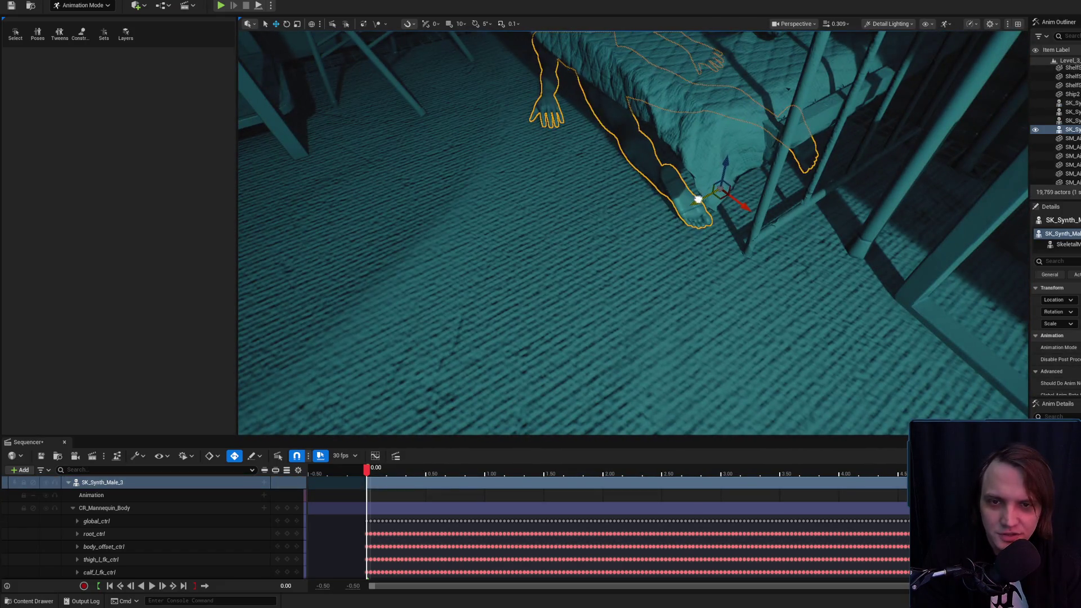
pyautogui.moveTo(623, 188)
pyautogui.mouseDown()
pyautogui.moveTo(631, 164)
pyautogui.moveTo(615, 217)
pyautogui.mouseUp()
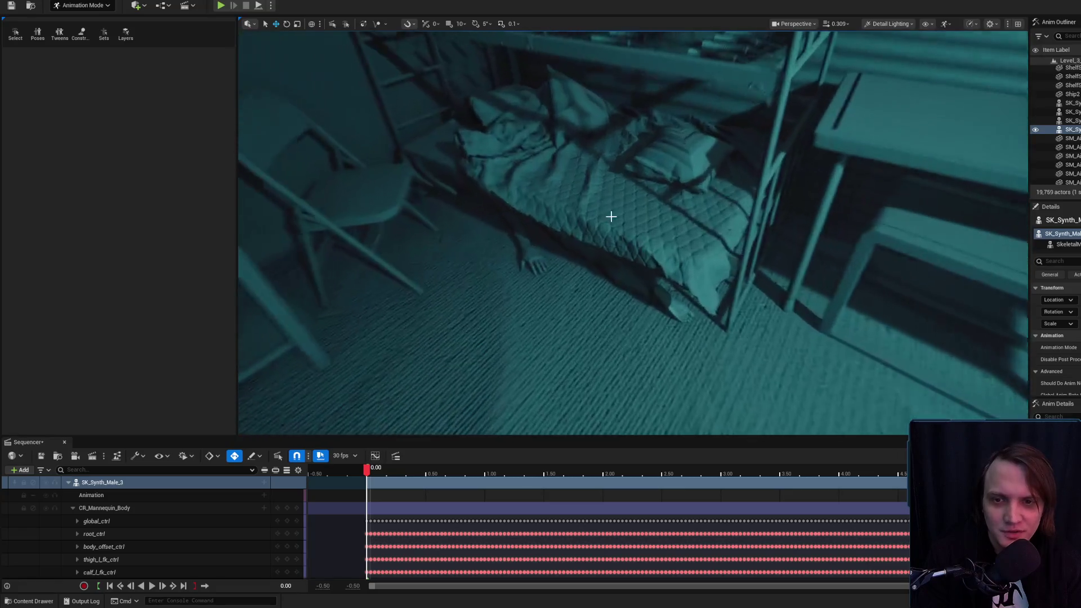
pyautogui.click(611, 216)
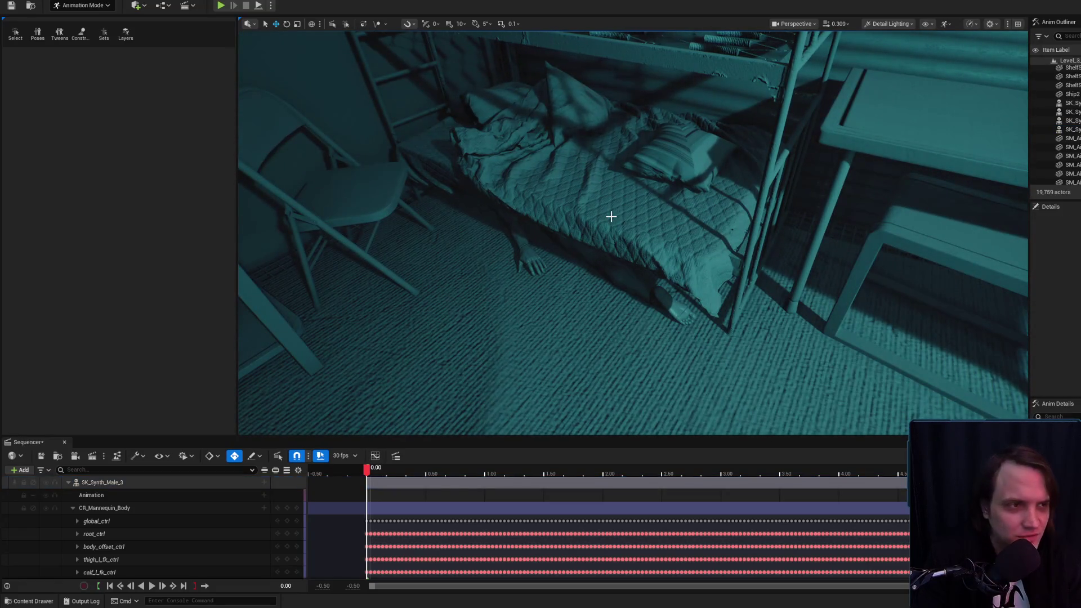
pyautogui.moveTo(611, 216)
pyautogui.mouseDown()
pyautogui.moveTo(608, 186)
pyautogui.moveTo(410, 437)
pyautogui.mouseUp()
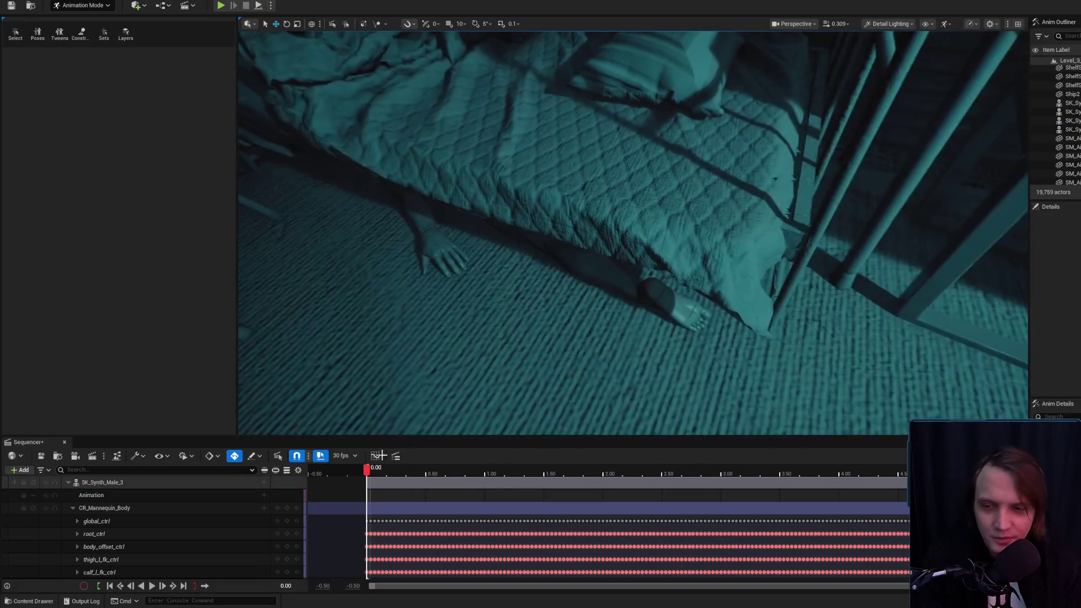
# Collapse the CR_Mannequin_Body control tracks and save the sequence.
pyautogui.click(73, 508)
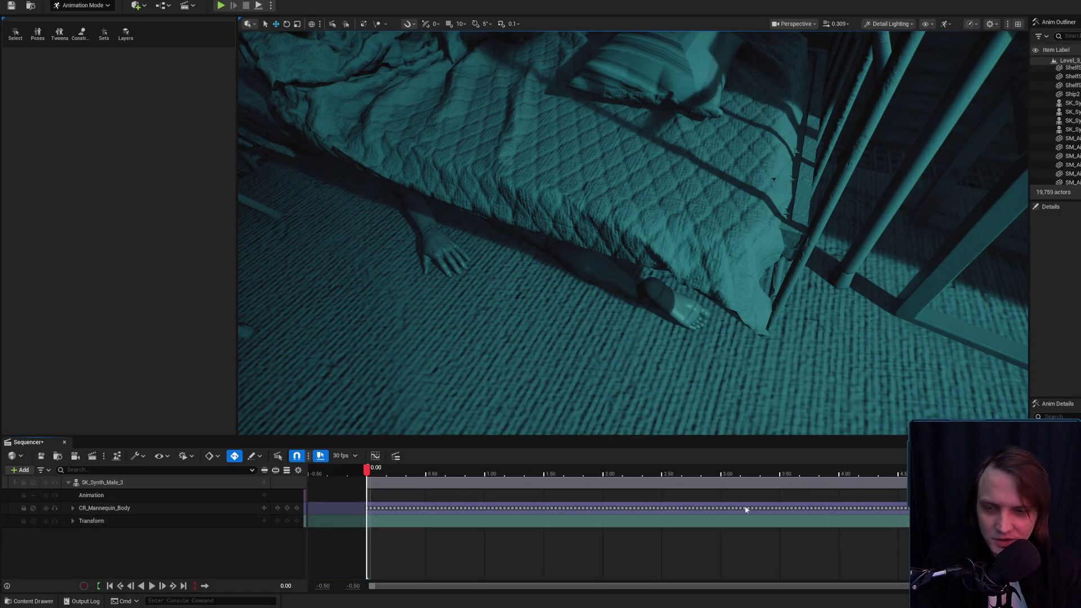
pyautogui.moveTo(792, 512); pyautogui.dragTo(408, 509)
pyautogui.click(580, 529)
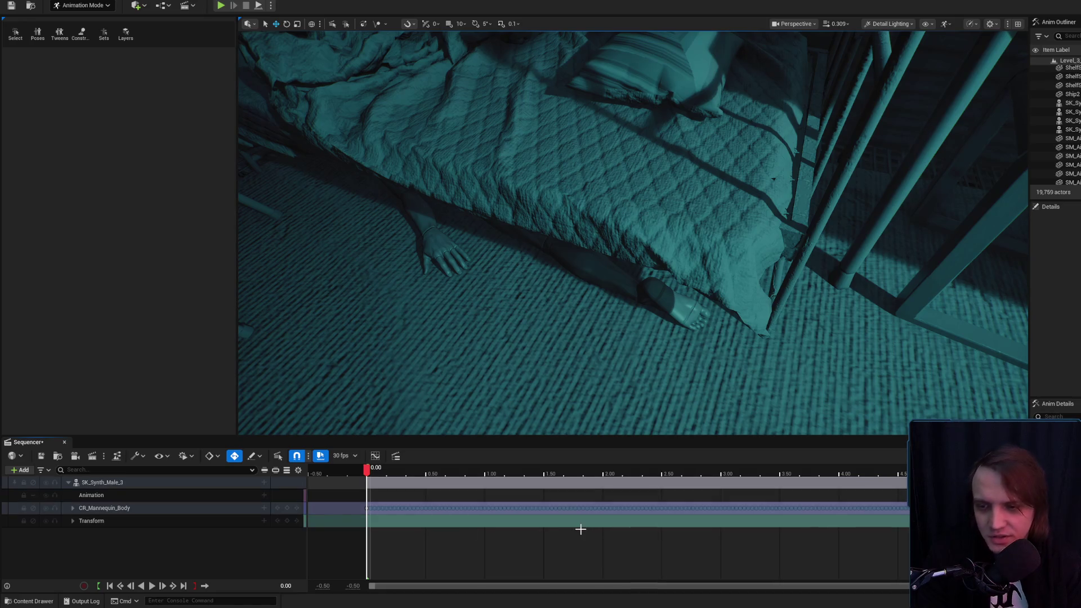
pyautogui.click(39, 458)
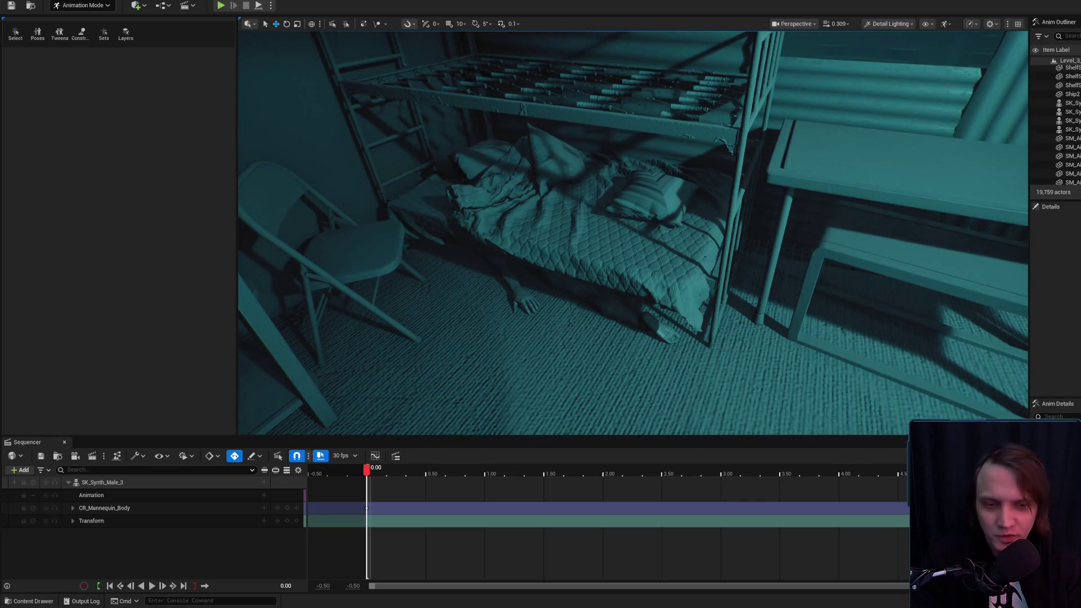
# Shorten the playback range to about 0.5 s and fly the view under the bed toward the foot.
pyautogui.moveTo(906, 474)
pyautogui.mouseDown()
pyautogui.moveTo(391, 478)
pyautogui.moveTo(425, 480)
pyautogui.mouseUp()
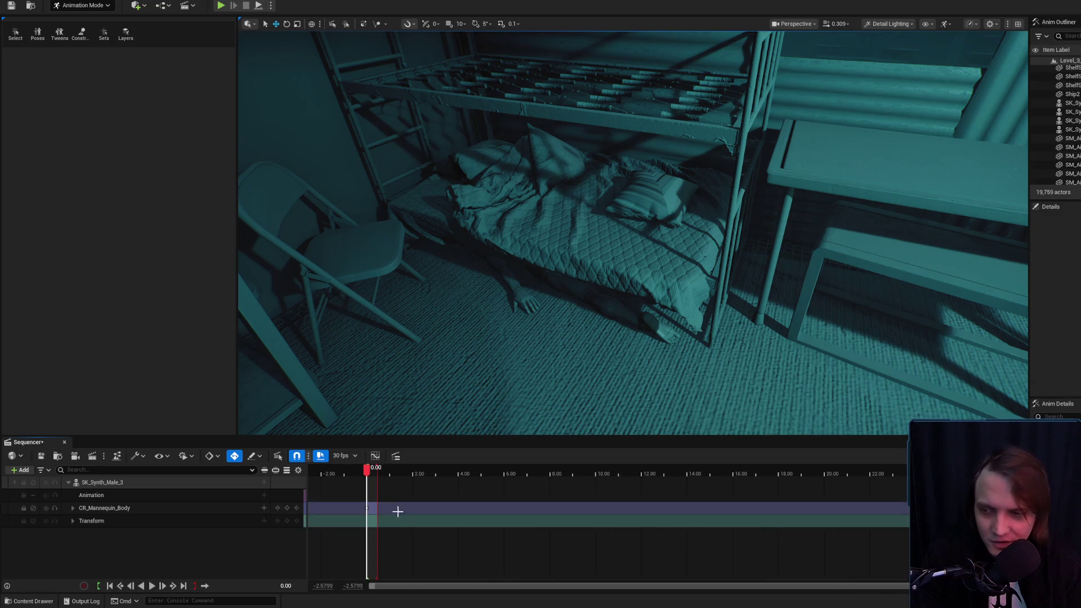
pyautogui.scroll(-2, 402, 517)
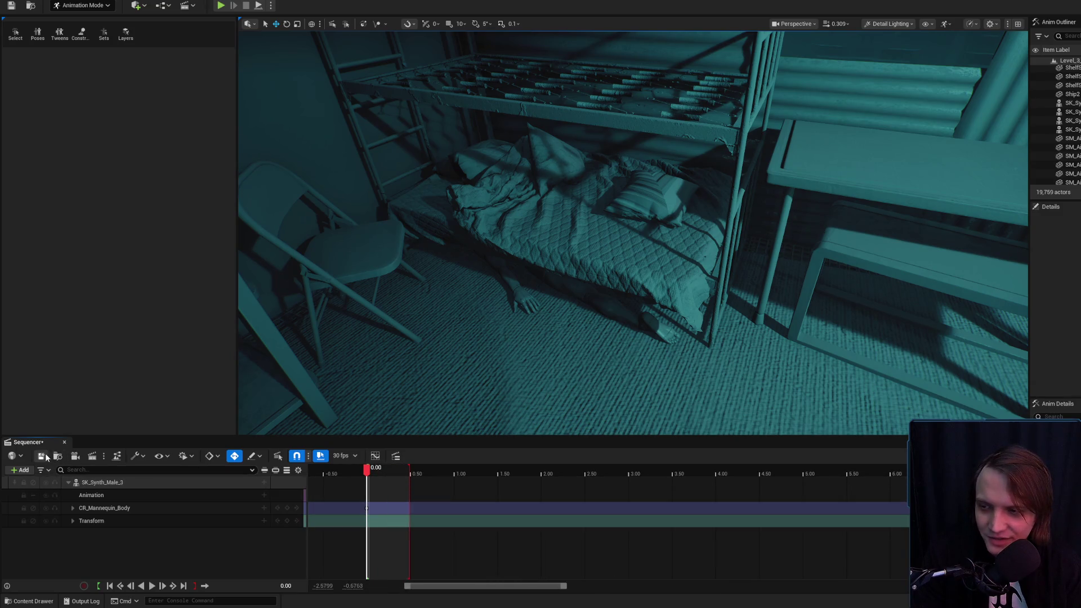
pyautogui.moveTo(525, 310)
pyautogui.mouseDown()
pyautogui.moveTo(540, 304)
pyautogui.moveTo(451, 311)
pyautogui.moveTo(513, 307)
pyautogui.moveTo(541, 321)
pyautogui.moveTo(643, 278)
pyautogui.moveTo(643, 264)
pyautogui.mouseUp()
pyautogui.moveTo(644, 277)
pyautogui.mouseDown()
pyautogui.moveTo(621, 275)
pyautogui.moveTo(629, 311)
pyautogui.mouseUp()
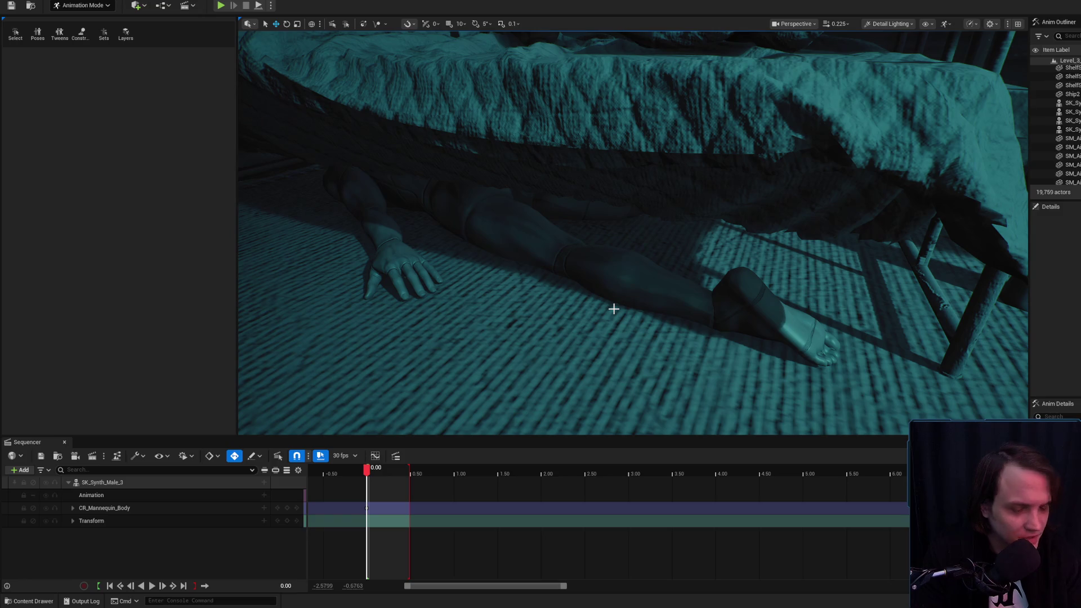
pyautogui.moveTo(614, 309)
pyautogui.mouseDown()
pyautogui.moveTo(727, 318)
pyautogui.moveTo(685, 280)
pyautogui.moveTo(655, 309)
pyautogui.moveTo(692, 281)
pyautogui.moveTo(664, 281)
pyautogui.moveTo(696, 243)
pyautogui.moveTo(653, 214)
pyautogui.moveTo(686, 268)
pyautogui.moveTo(647, 248)
pyautogui.mouseUp()
# Rotate the left foot's foot_bk1_l_ctrl control to bend the foot against the carpet.
pyautogui.click(683, 287)
pyautogui.press('e')
pyautogui.click(518, 250)
pyautogui.moveTo(563, 228)
pyautogui.mouseDown()
pyautogui.moveTo(572, 219)
pyautogui.moveTo(557, 203)
pyautogui.moveTo(579, 194)
pyautogui.moveTo(609, 248)
pyautogui.moveTo(718, 273)
pyautogui.mouseUp()
pyautogui.press('e')
pyautogui.moveTo(622, 274)
pyautogui.mouseDown()
pyautogui.moveTo(680, 247)
pyautogui.moveTo(657, 244)
pyautogui.mouseUp()
# Select the left little toe, ball_l_ik_ctrl and foot IK controls in turn.
pyautogui.press('r')
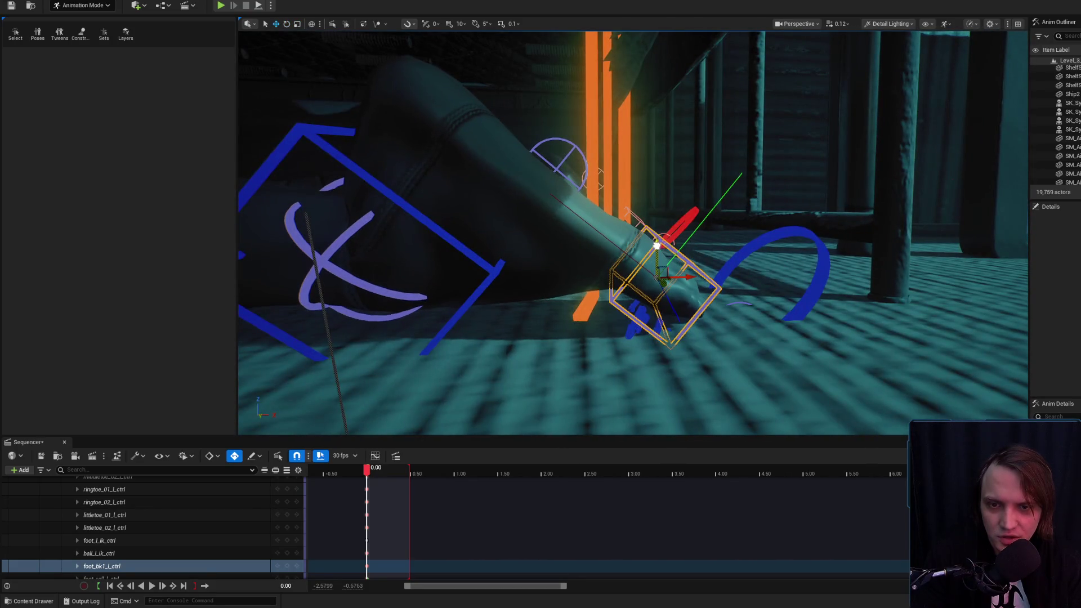
pyautogui.click(642, 309)
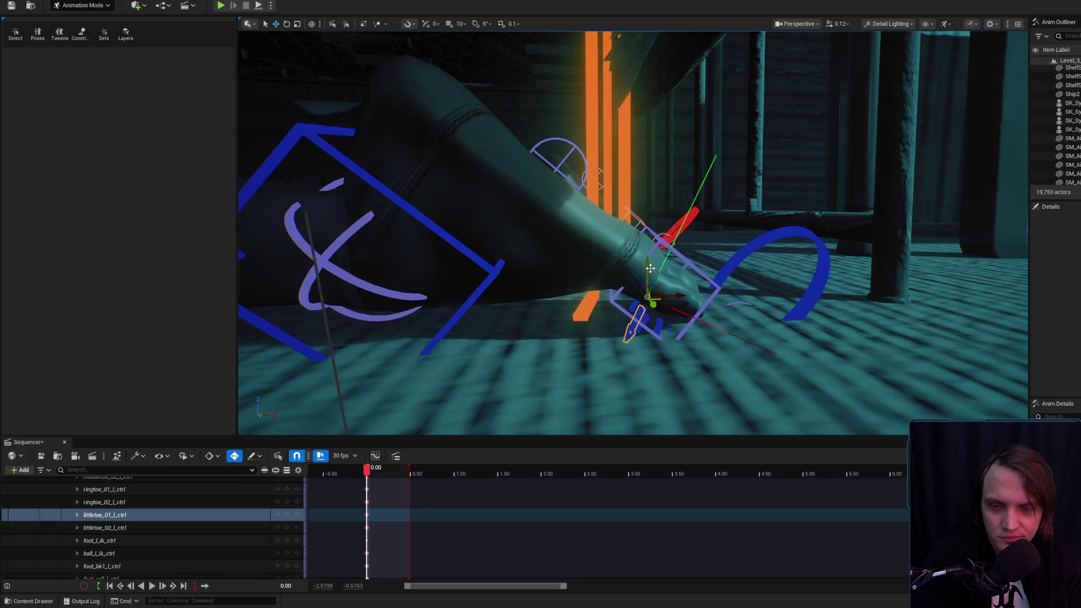
pyautogui.click(736, 265)
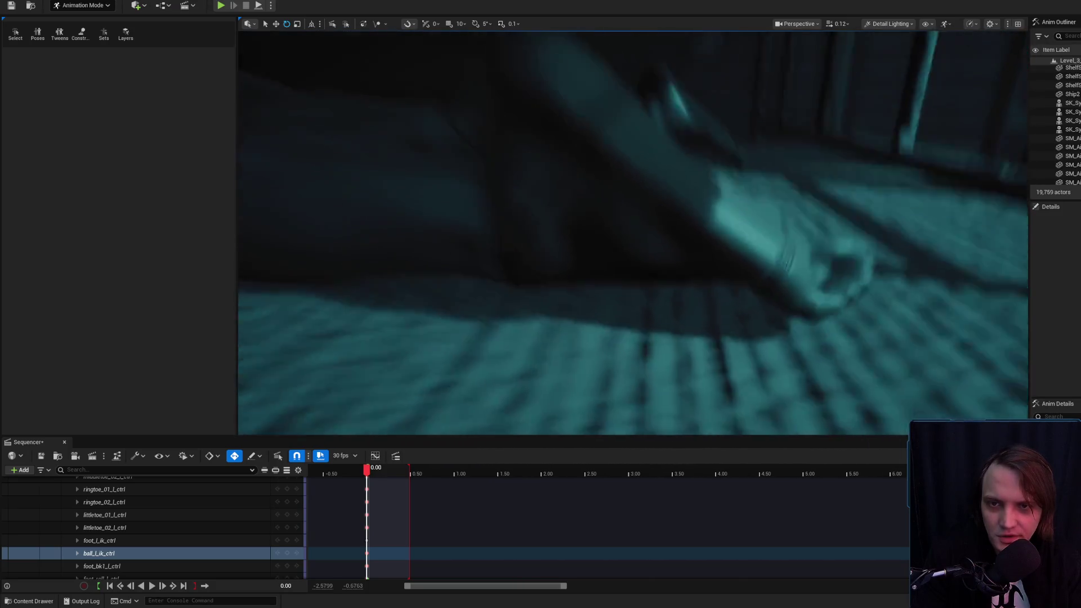
pyautogui.click(586, 223)
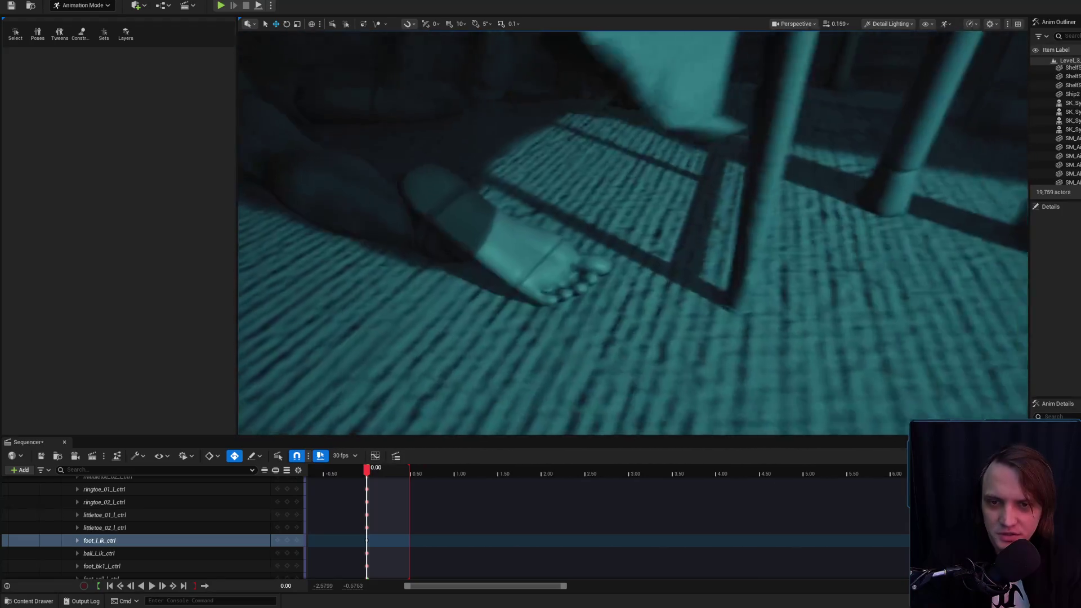
# Check the left hand control and the bed mesh, then save the sequence.
pyautogui.scroll(-1, 630, 229)
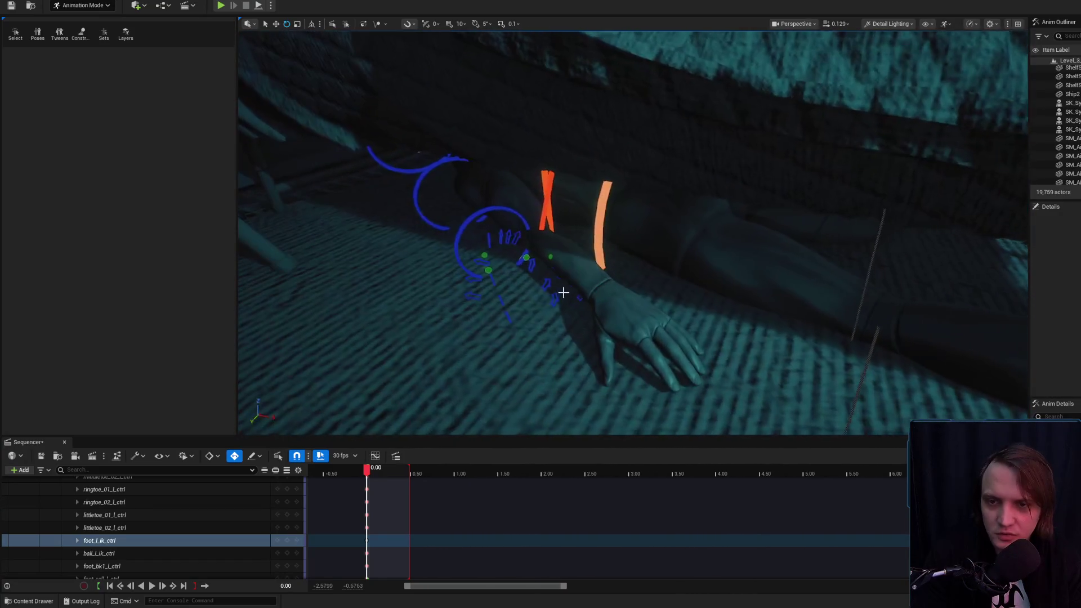
pyautogui.click(503, 210)
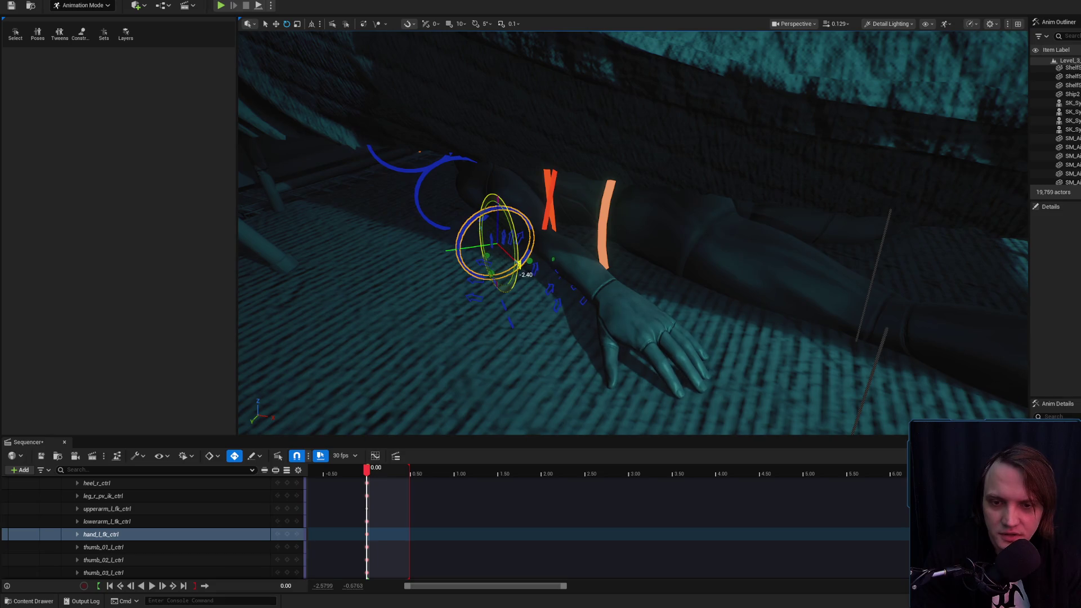
pyautogui.scroll(2, 590, 233)
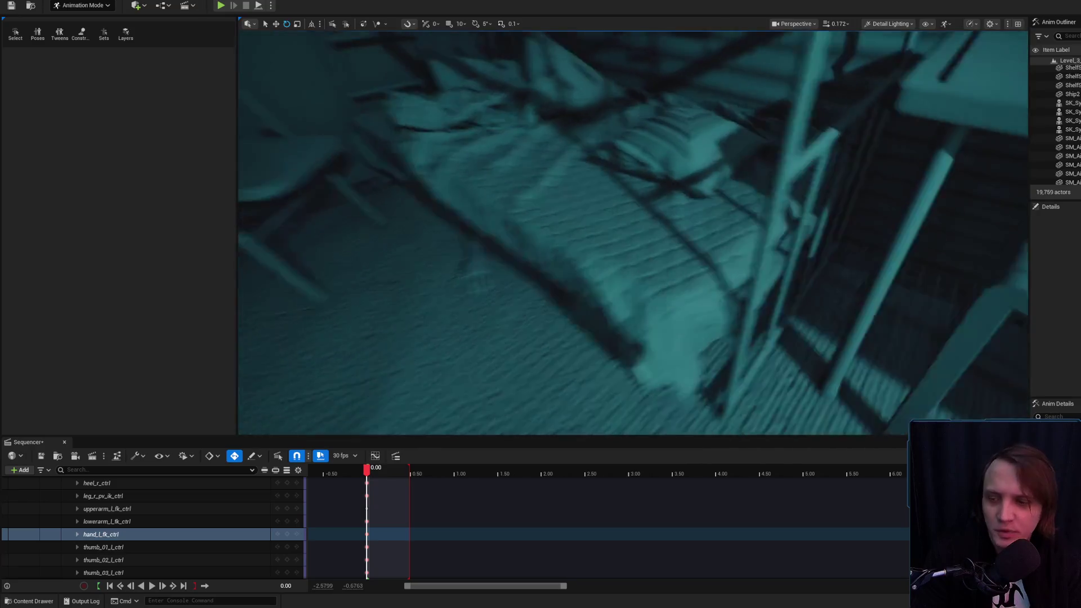
pyautogui.click(629, 234)
pyautogui.click(668, 232)
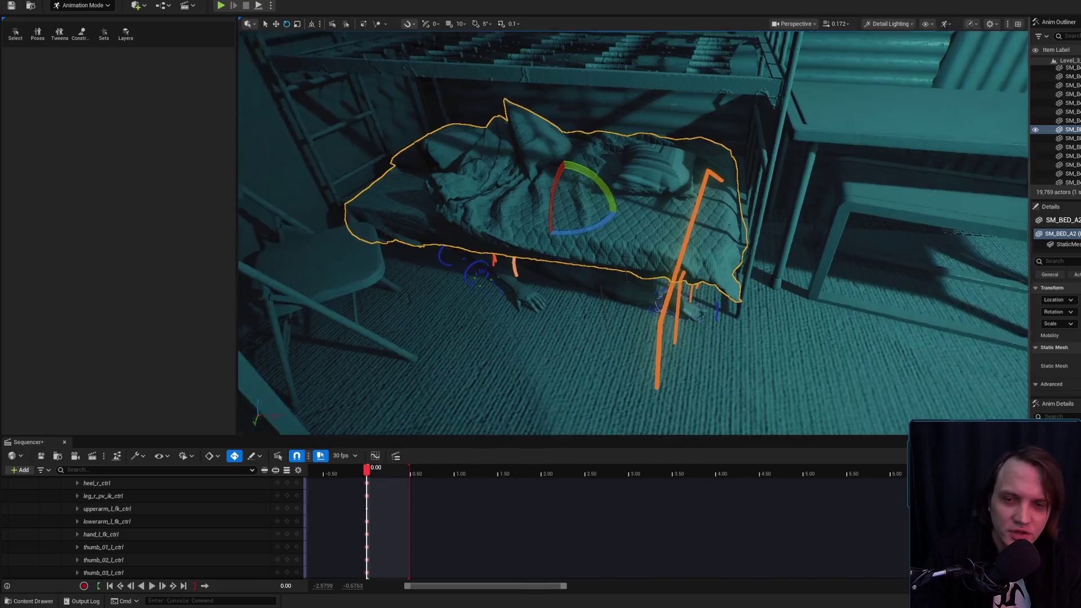
pyautogui.click(41, 456)
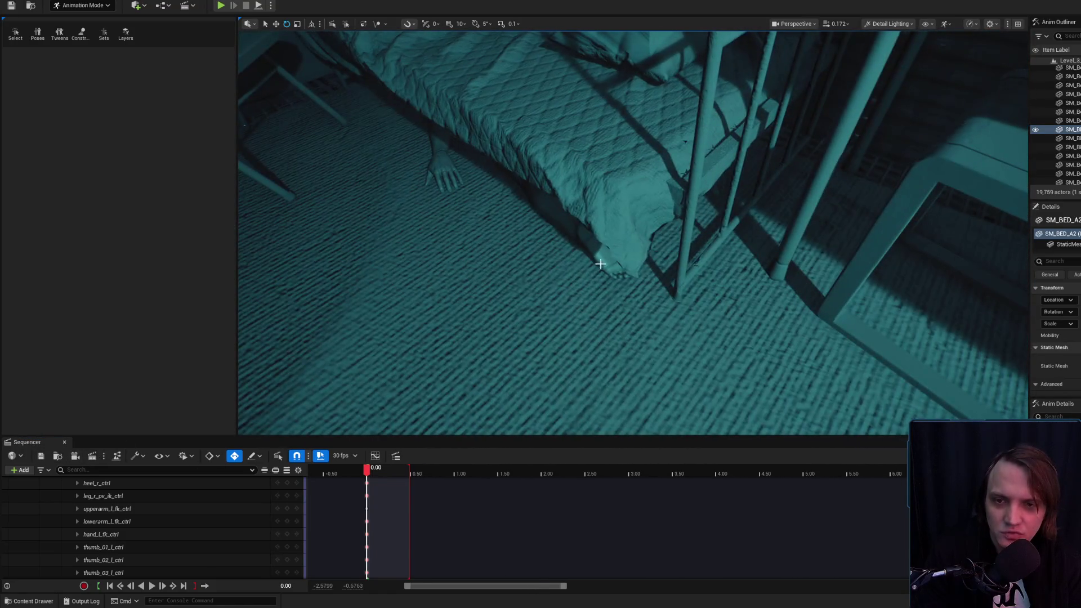
# Pull the view back from the synth's leg out into the dormitory room.
pyautogui.click(643, 257)
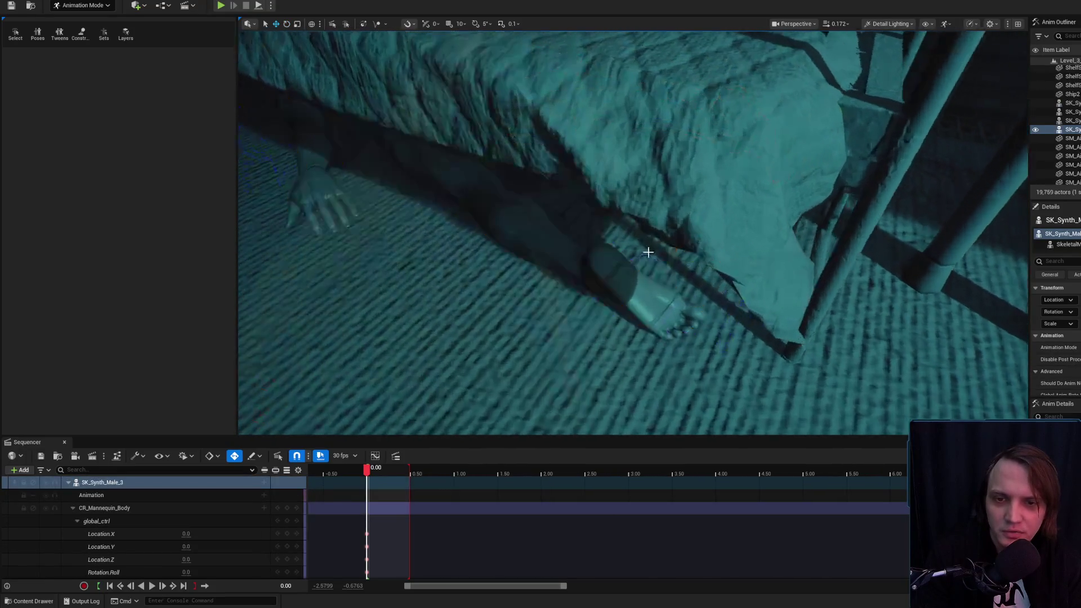
pyautogui.moveTo(646, 251)
pyautogui.mouseDown()
pyautogui.moveTo(597, 271)
pyautogui.moveTo(484, 260)
pyautogui.moveTo(649, 264)
pyautogui.mouseUp()
pyautogui.scroll(2, 591, 265)
pyautogui.scroll(-1, 530, 263)
pyautogui.scroll(1, 493, 262)
pyautogui.scroll(-1, 648, 262)
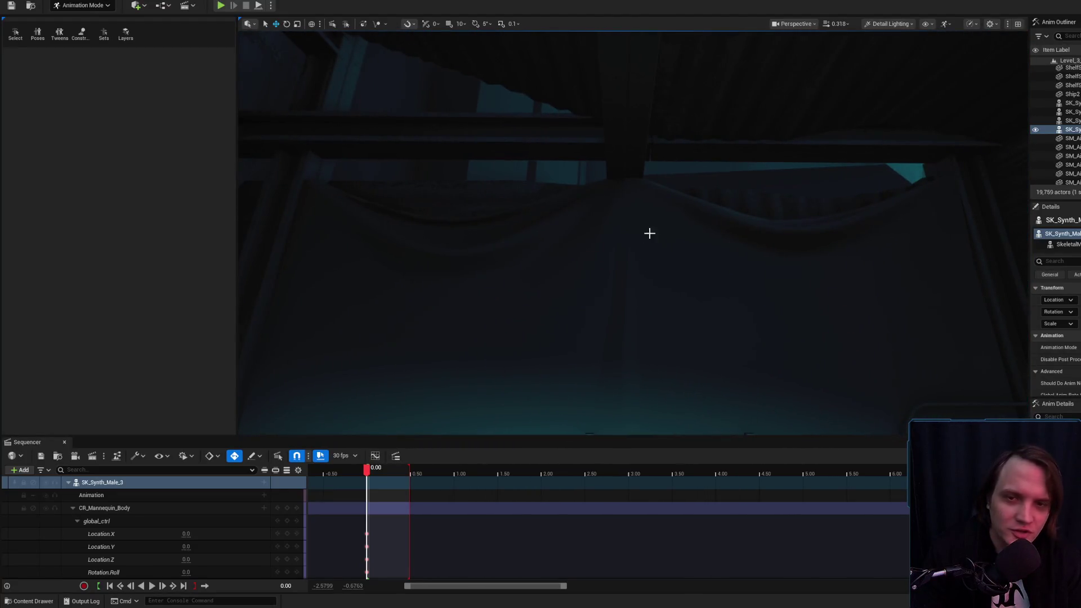
# Frame the hanging cloth above the shelves, then switch to the browser to search.
pyautogui.click(642, 237)
pyautogui.press('f')
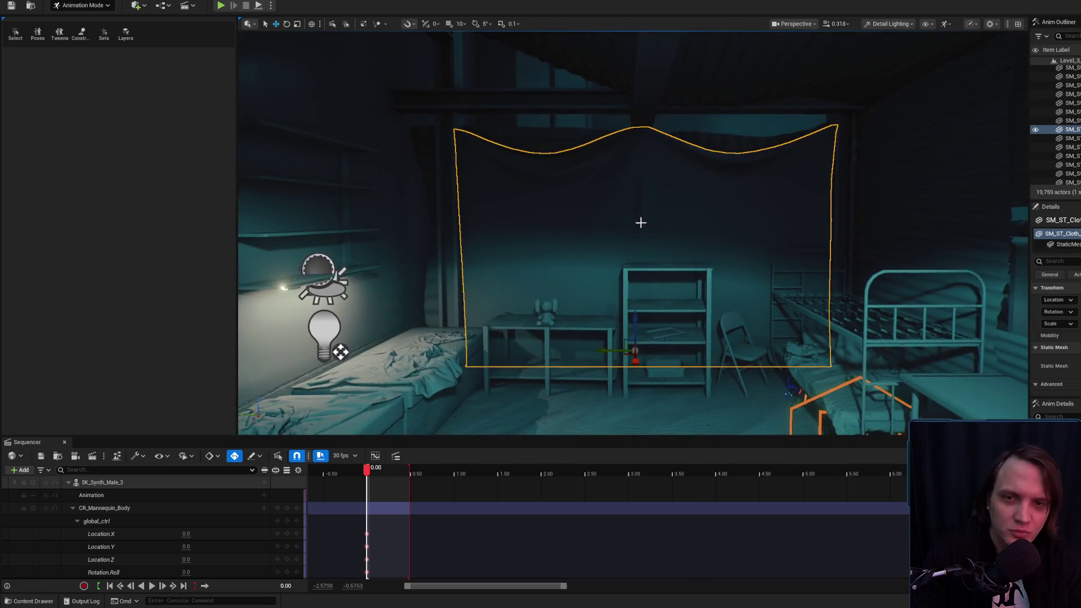
pyautogui.press('Escape')
pyautogui.scroll(5, 658, 268)
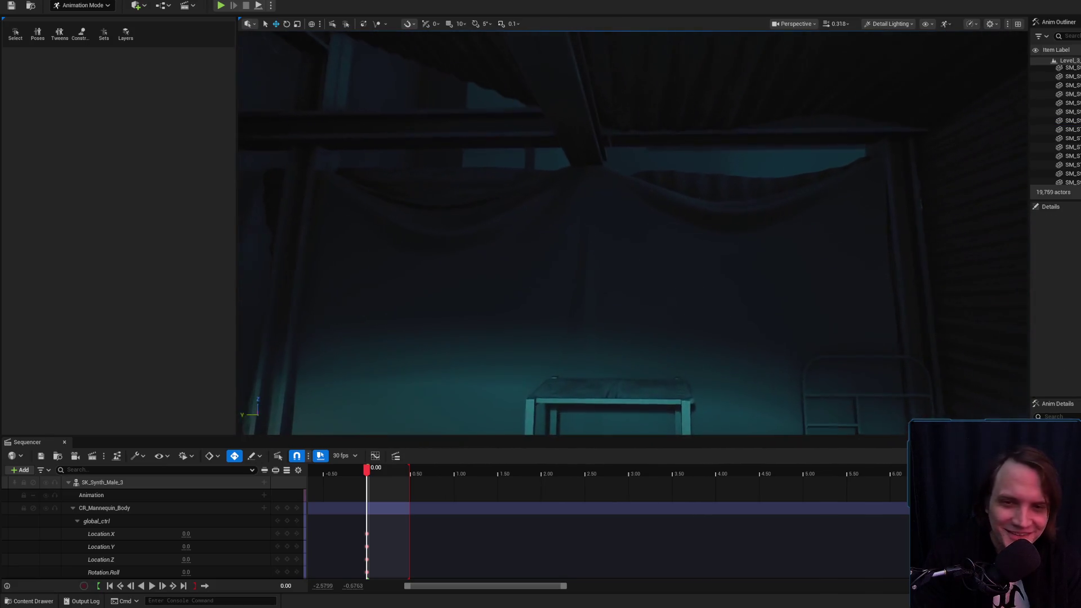
pyautogui.scroll(-5, 669, 268)
pyautogui.click(651, 222)
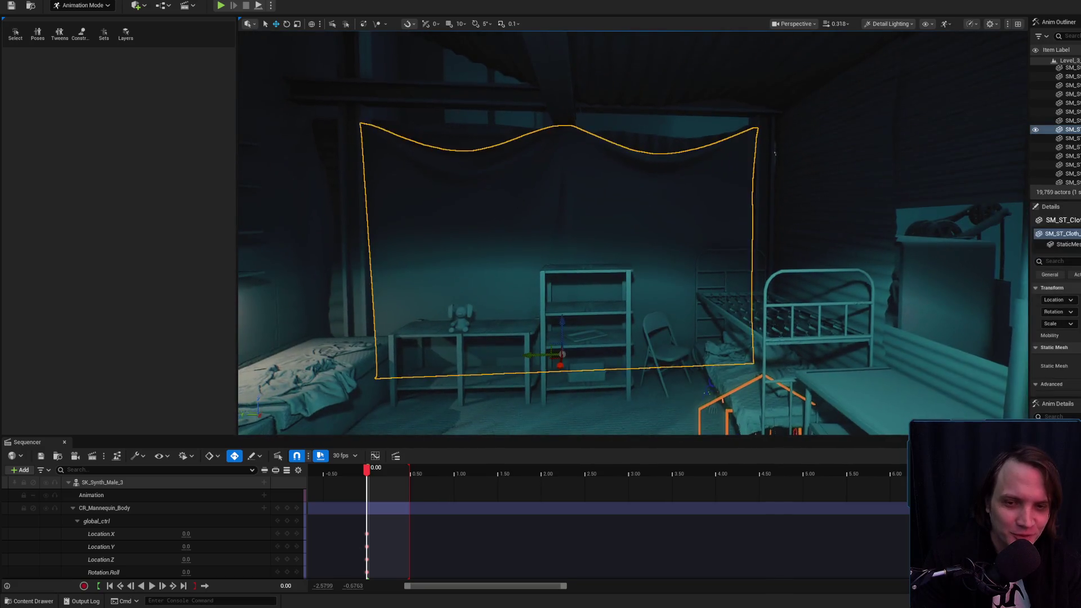
pyautogui.press('f')
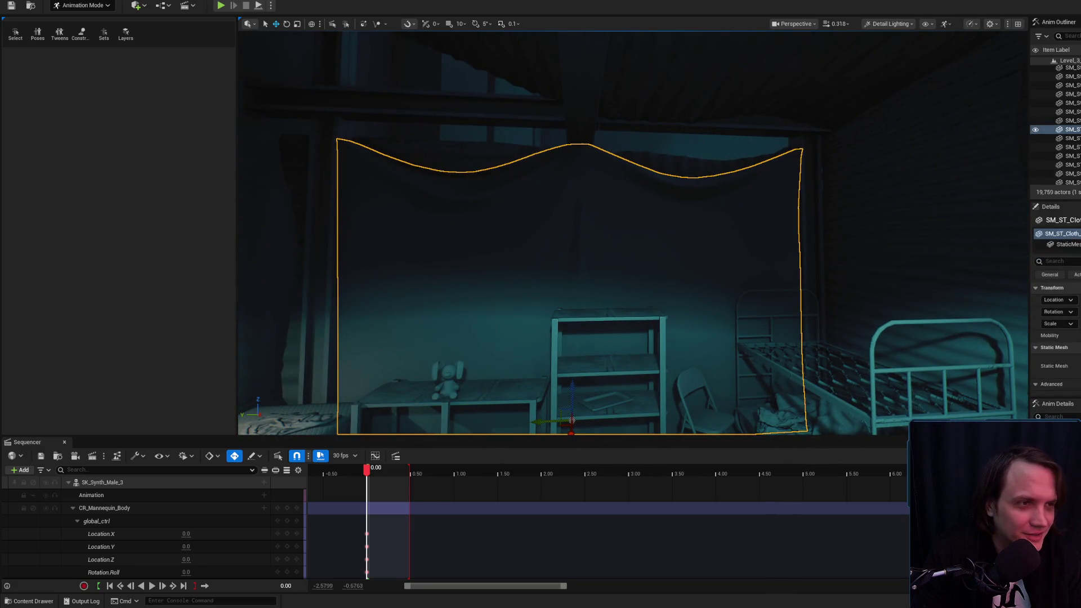
pyautogui.hotkey('alt', 'Tab')
pyautogui.click(934, 82)
# Search Google for 'кеша и кот' and show only image results.
pyautogui.write('кеша и кот')
pyautogui.press('Return')
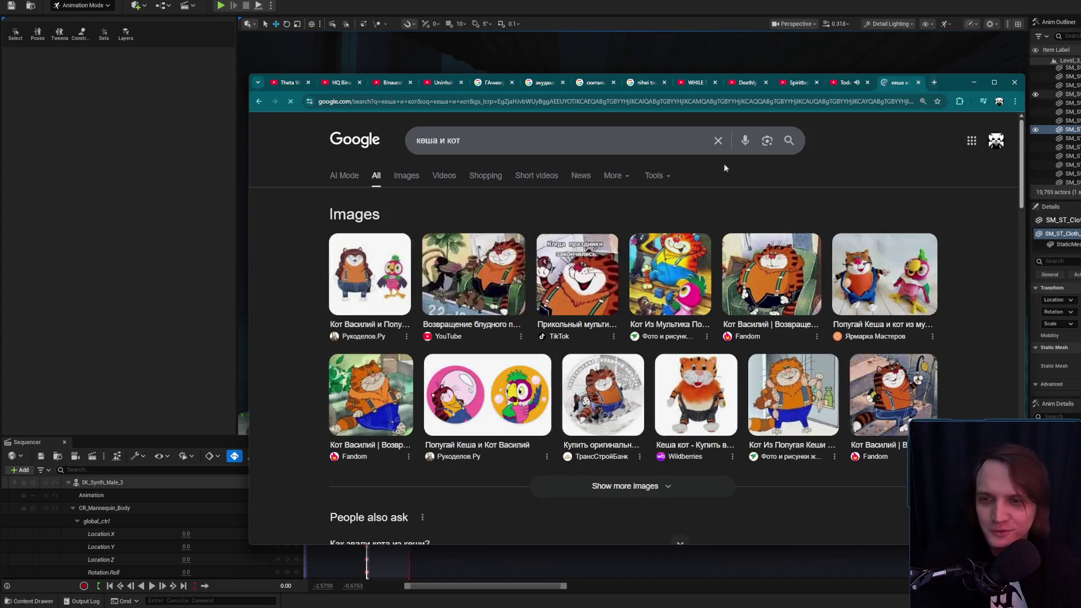
pyautogui.click(412, 176)
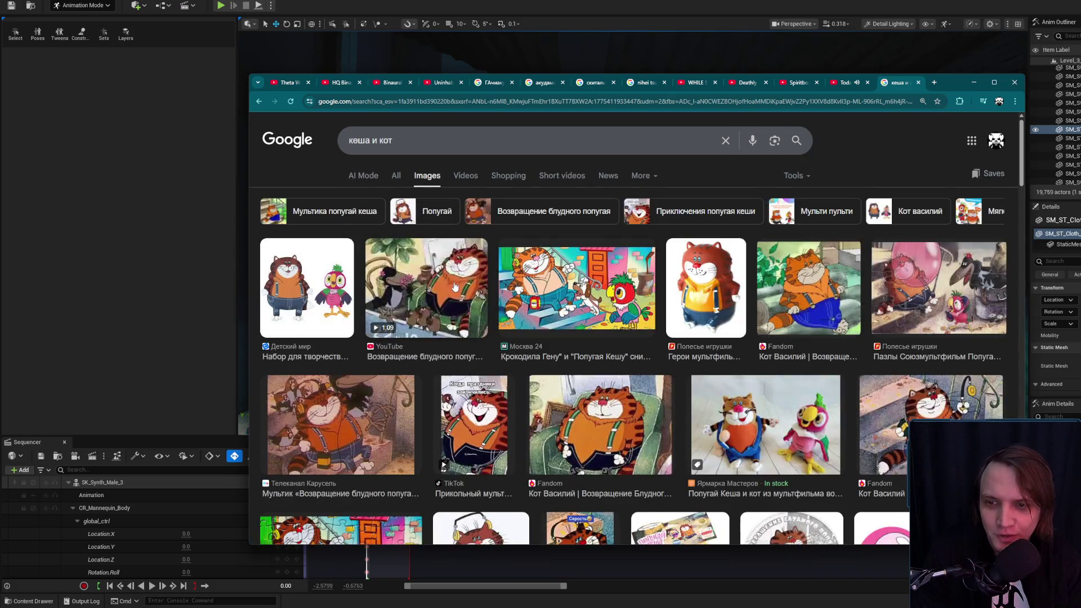
pyautogui.click(473, 315)
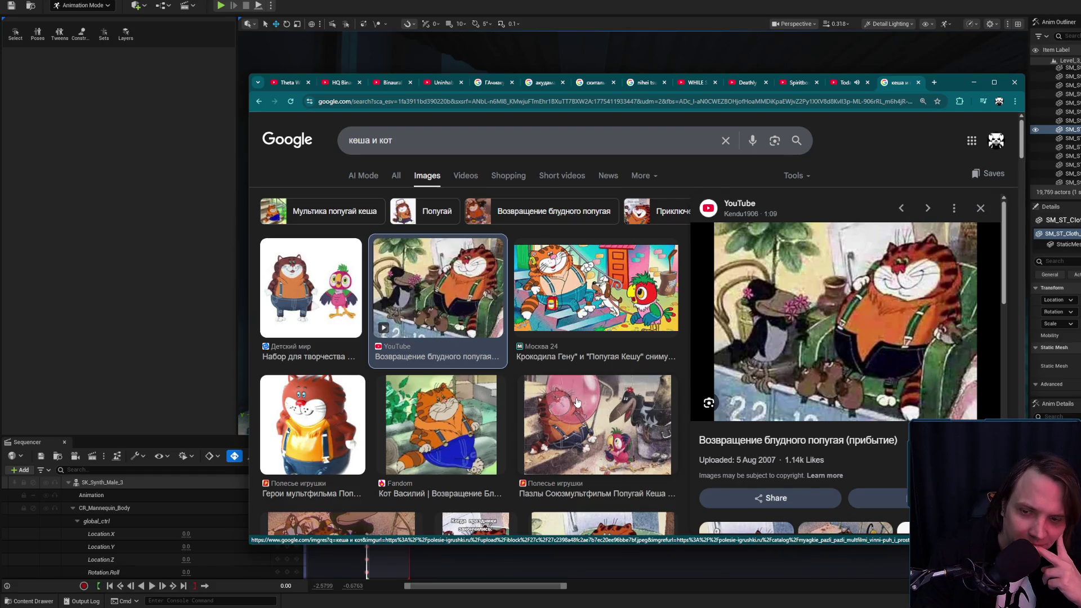
# Preview the Телеканал Карусель cartoon still, browse the results, and minimize the browser.
pyautogui.scroll(-3, 569, 403)
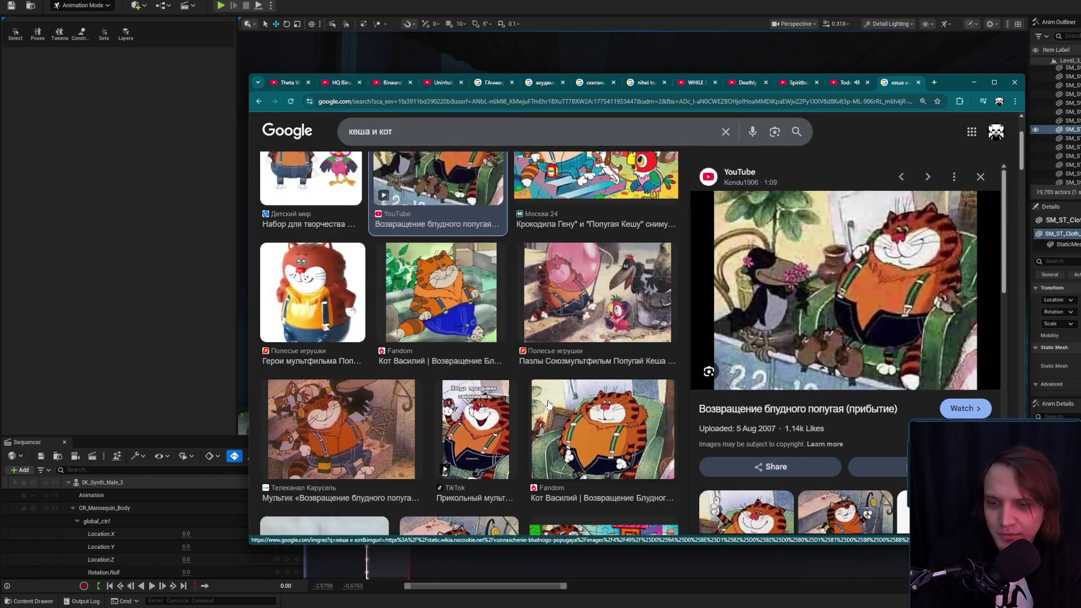
pyautogui.scroll(-2, 550, 410)
pyautogui.click(349, 288)
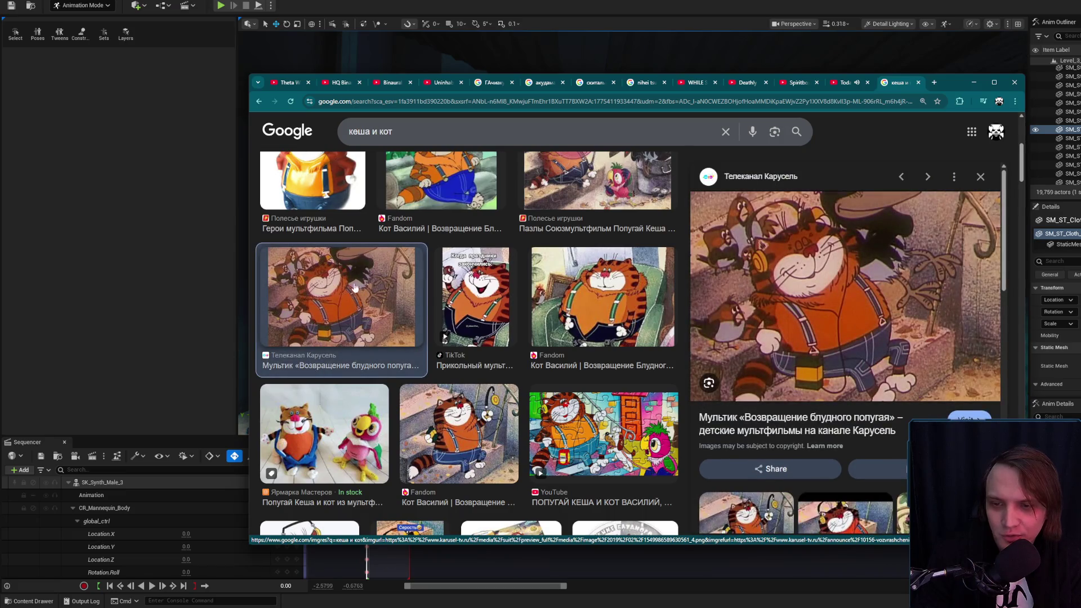
pyautogui.scroll(-2, 425, 312)
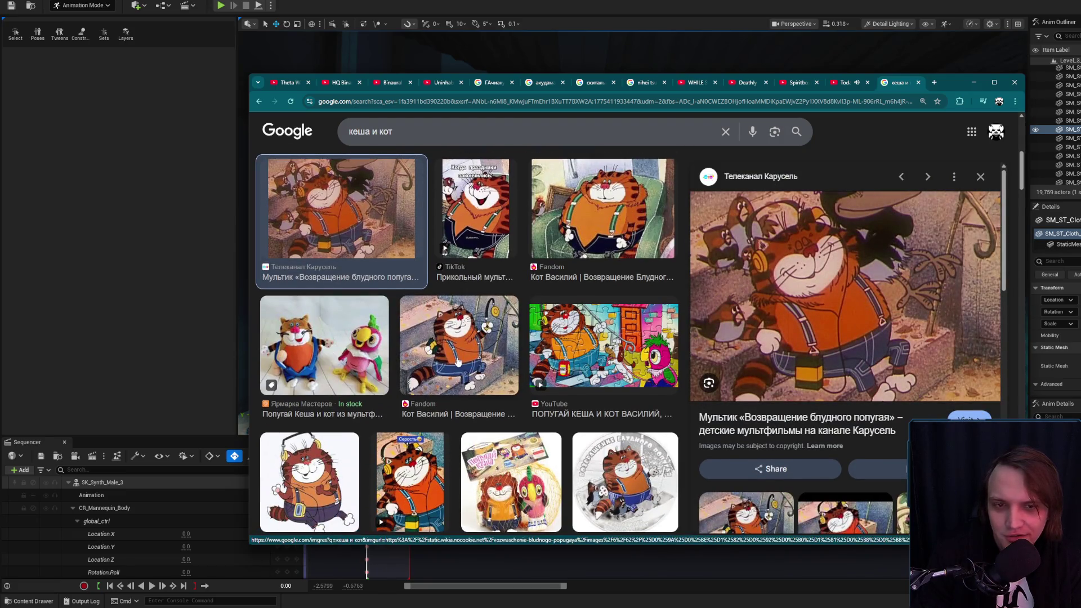
pyautogui.scroll(-3, 459, 357)
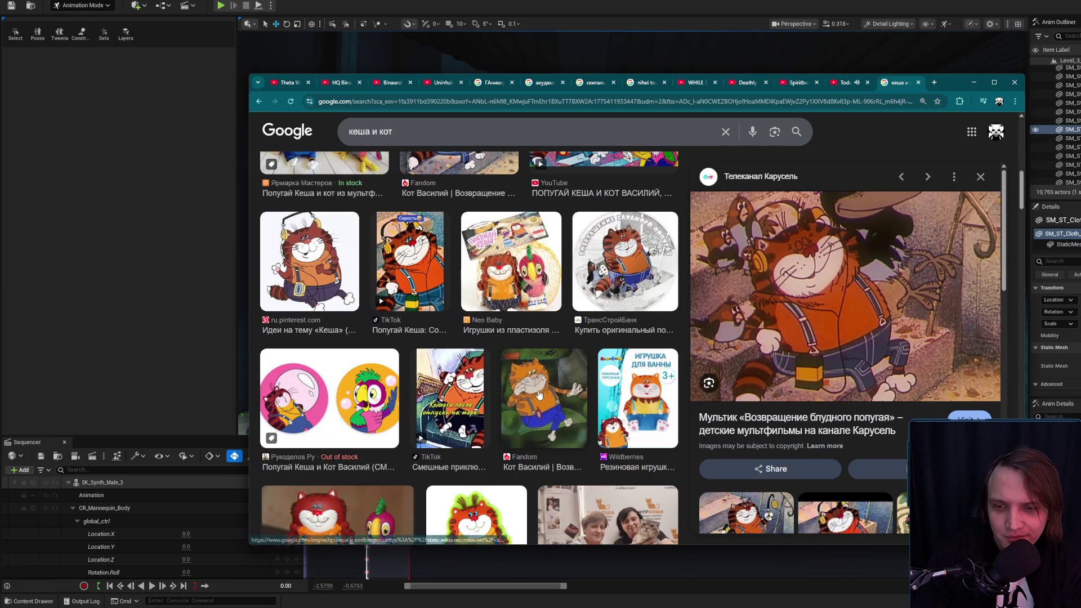
pyautogui.scroll(-2, 539, 390)
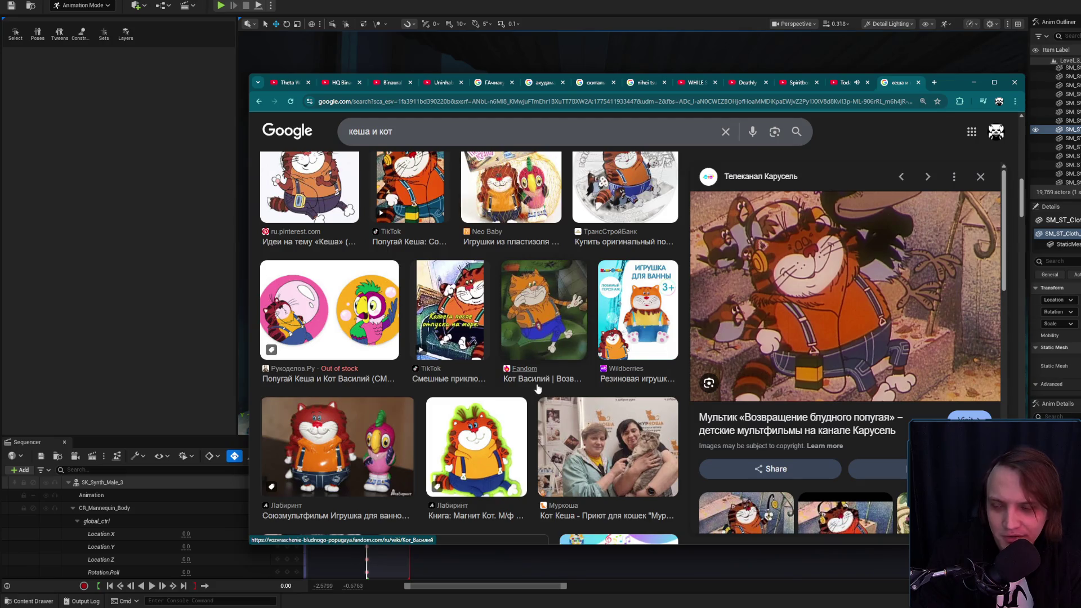
pyautogui.scroll(-1, 536, 386)
pyautogui.scroll(-3, 537, 386)
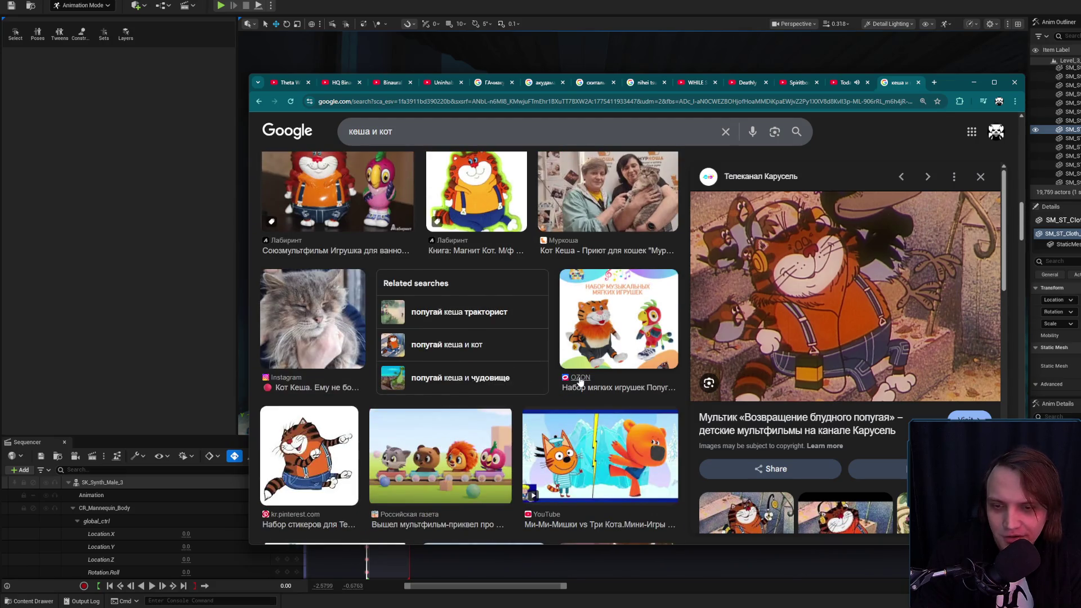
pyautogui.scroll(5, 593, 371)
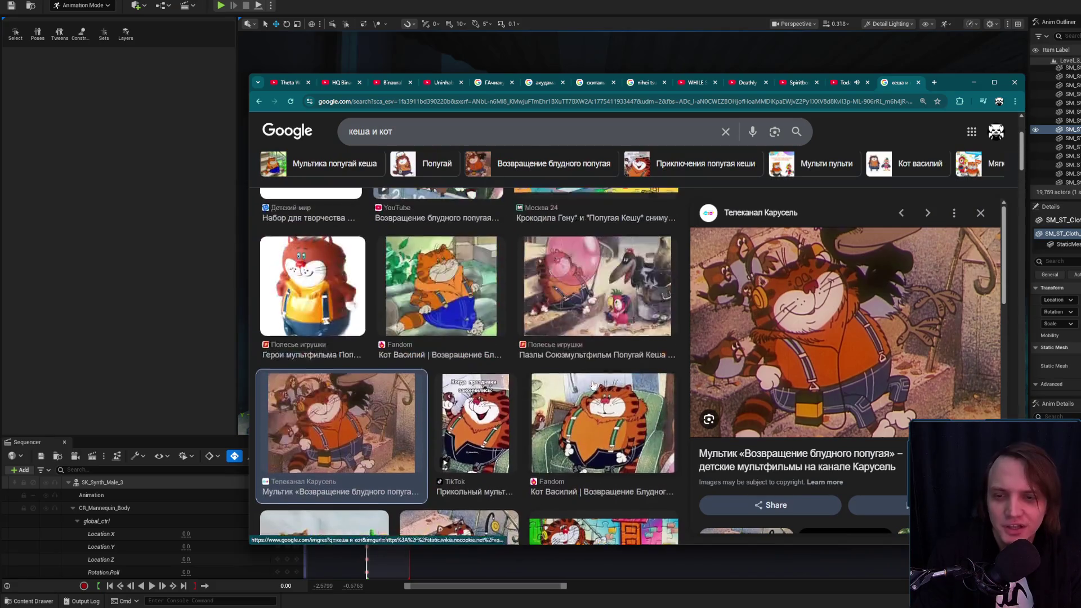
pyautogui.click(973, 85)
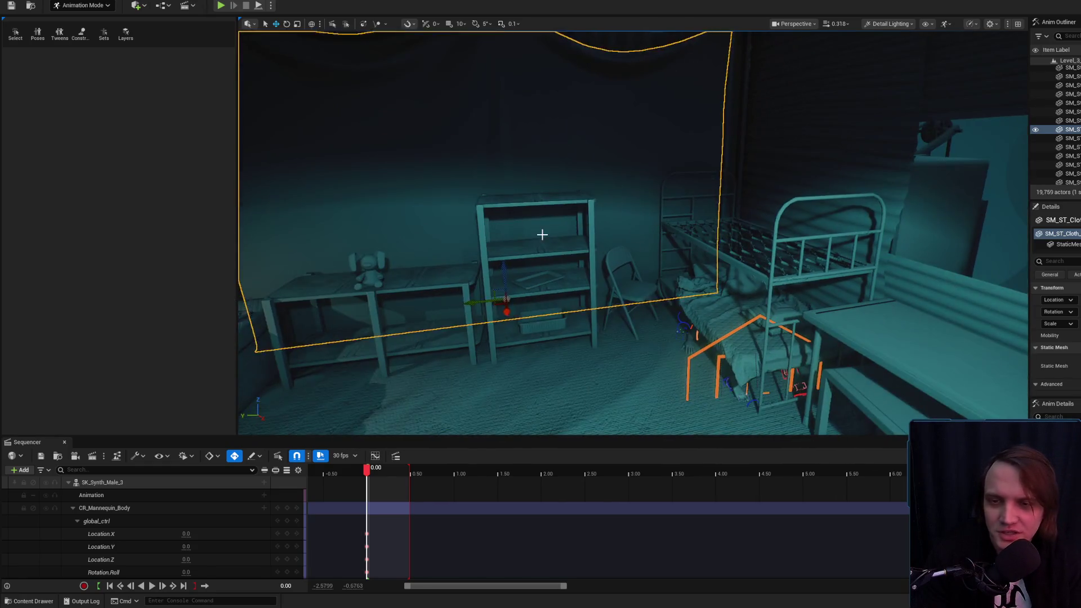
# Switch to selection mode and fly the view around the bed and the body beneath it.
pyautogui.moveTo(542, 235); pyautogui.dragTo(507, 214)
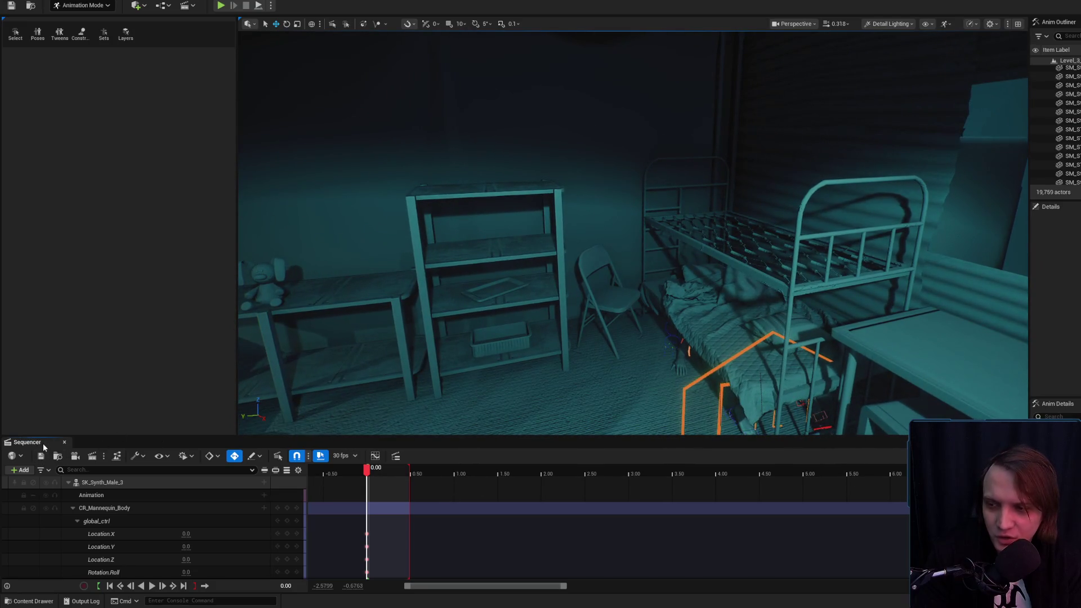
pyautogui.hotkey('shift', '1')
pyautogui.moveTo(541, 411); pyautogui.dragTo(541, 411)
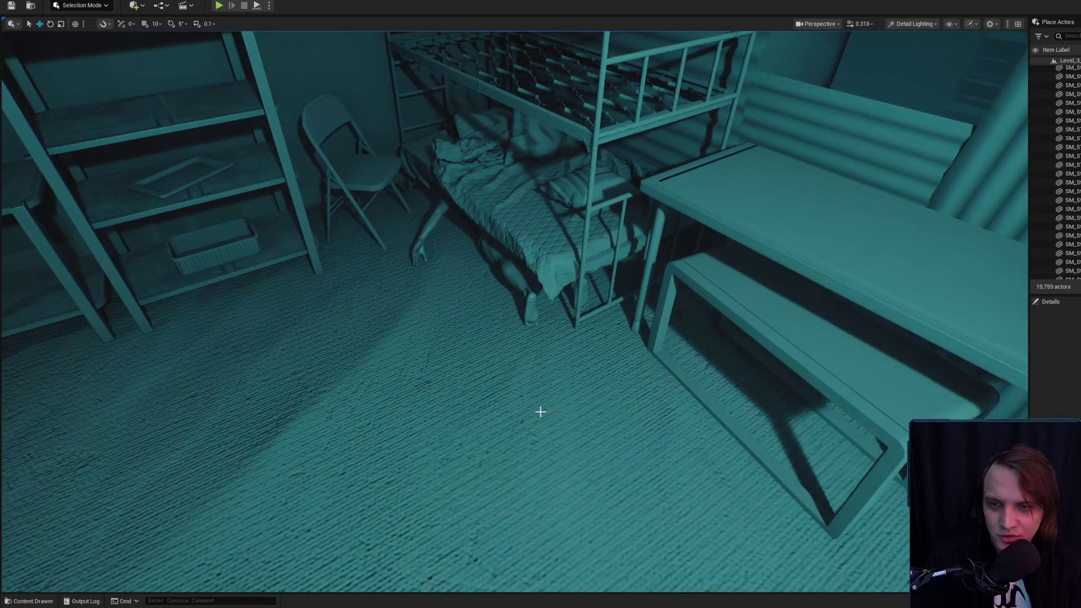
pyautogui.moveTo(447, 210); pyautogui.dragTo(459, 212)
pyautogui.moveTo(586, 305); pyautogui.dragTo(585, 305)
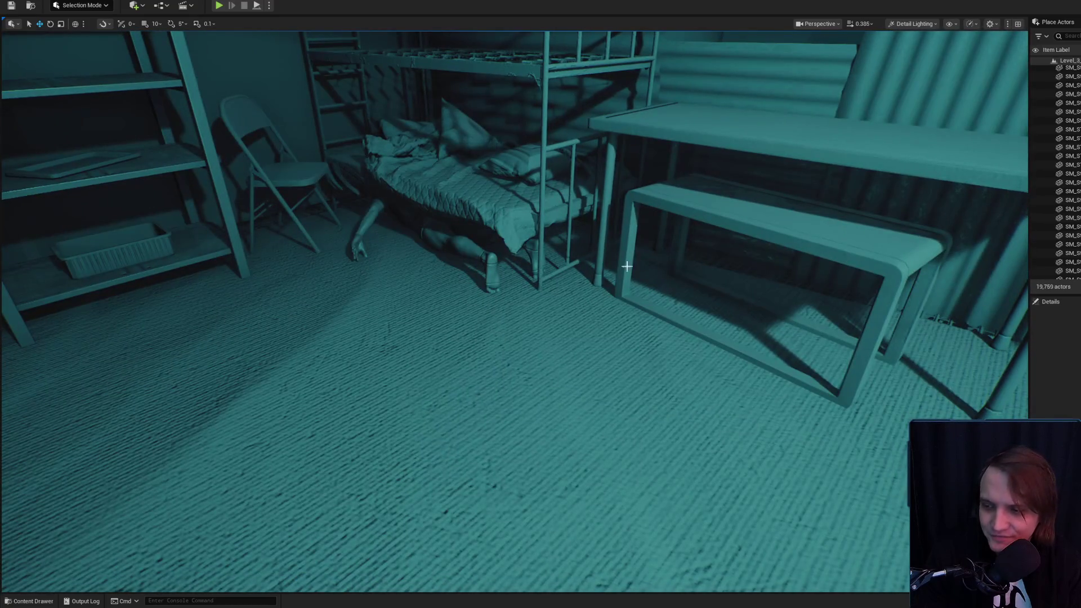
# Open the Static_05 pose sequence from StaticPoses and zoom in on the bunny toy.
pyautogui.click(31, 600)
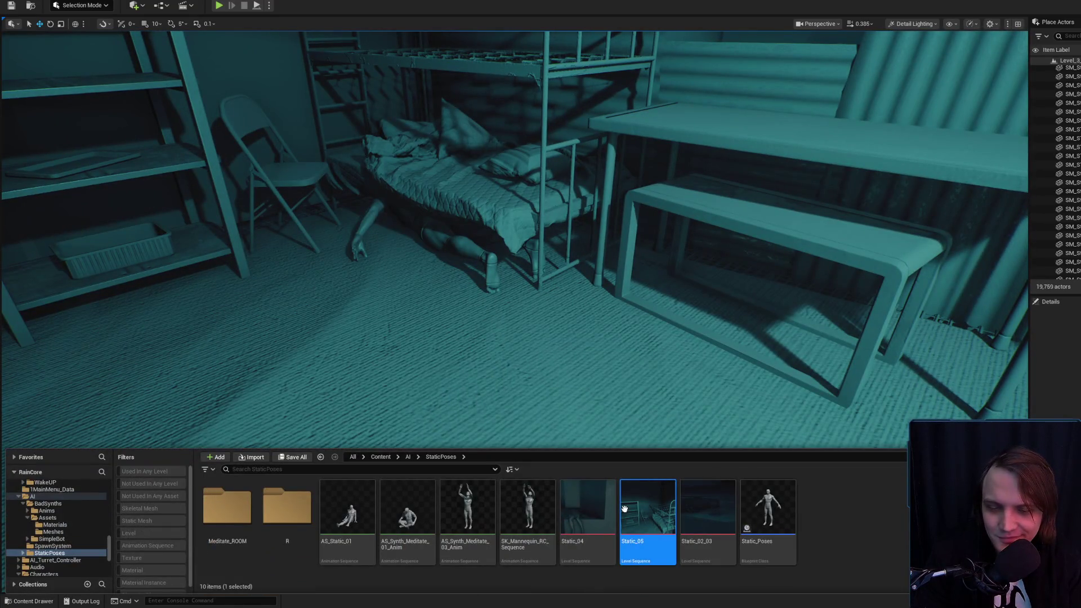
pyautogui.moveTo(663, 290); pyautogui.dragTo(528, 265)
pyautogui.scroll(-2, 531, 263)
pyautogui.scroll(-4, 531, 263)
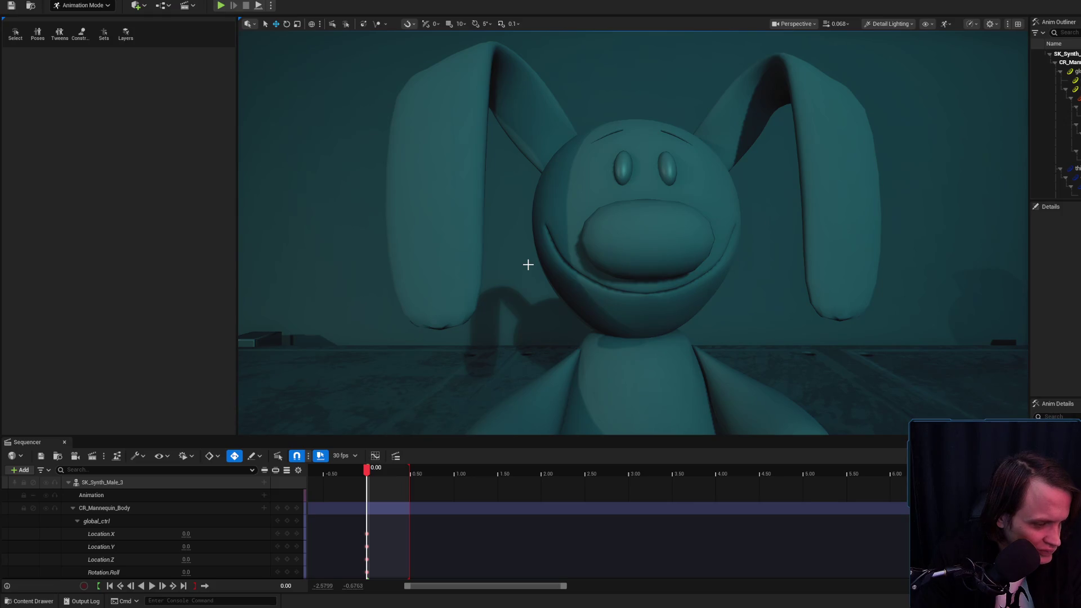
# Pull back to look down on the whole bunny, then select the SM_Toy5 mesh.
pyautogui.moveTo(547, 291)
pyautogui.mouseDown()
pyautogui.moveTo(563, 383)
pyautogui.moveTo(473, 386)
pyautogui.moveTo(459, 298)
pyautogui.moveTo(579, 253)
pyautogui.mouseUp()
pyautogui.scroll(-3, 548, 241)
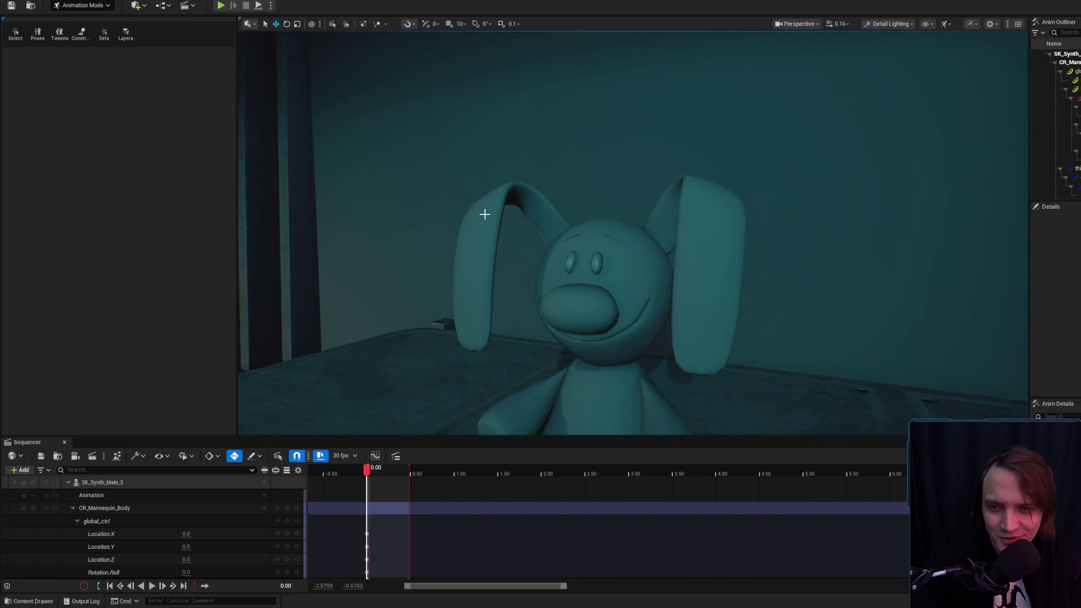
pyautogui.moveTo(708, 363)
pyautogui.mouseDown()
pyautogui.moveTo(803, 313)
pyautogui.moveTo(805, 248)
pyautogui.mouseUp()
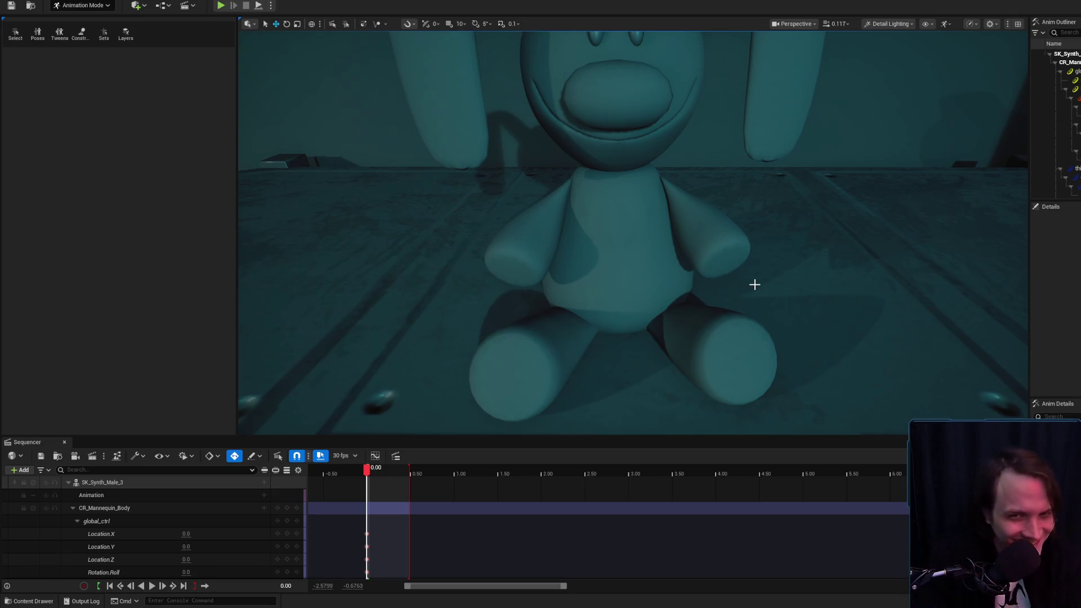
pyautogui.click(614, 216)
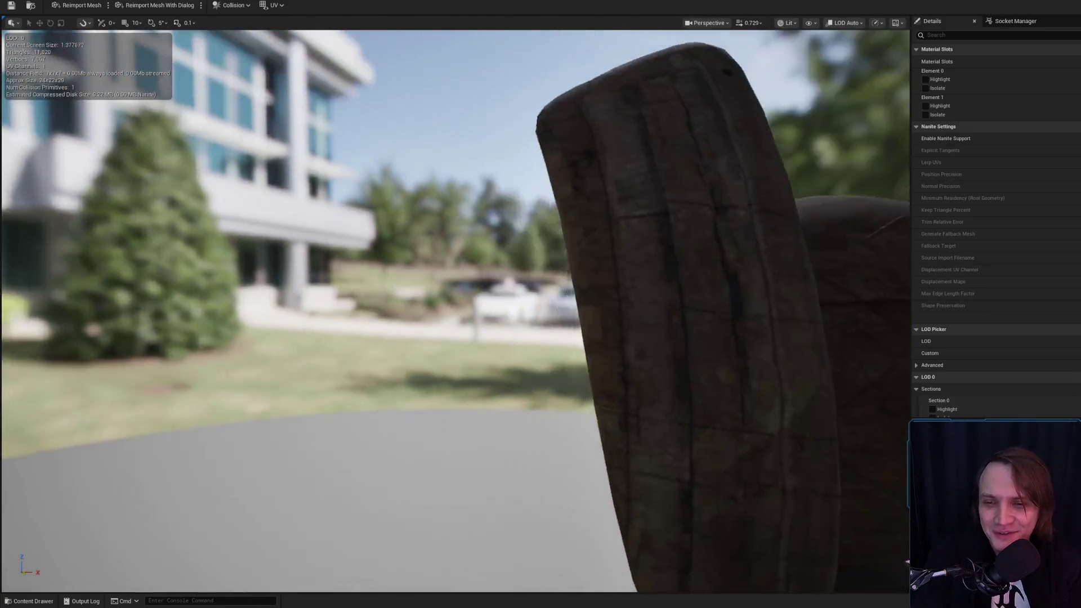
# Locate the bunny toy mesh among the Toys assets and open it in the mesh editor.
pyautogui.scroll(5, 455, 310)
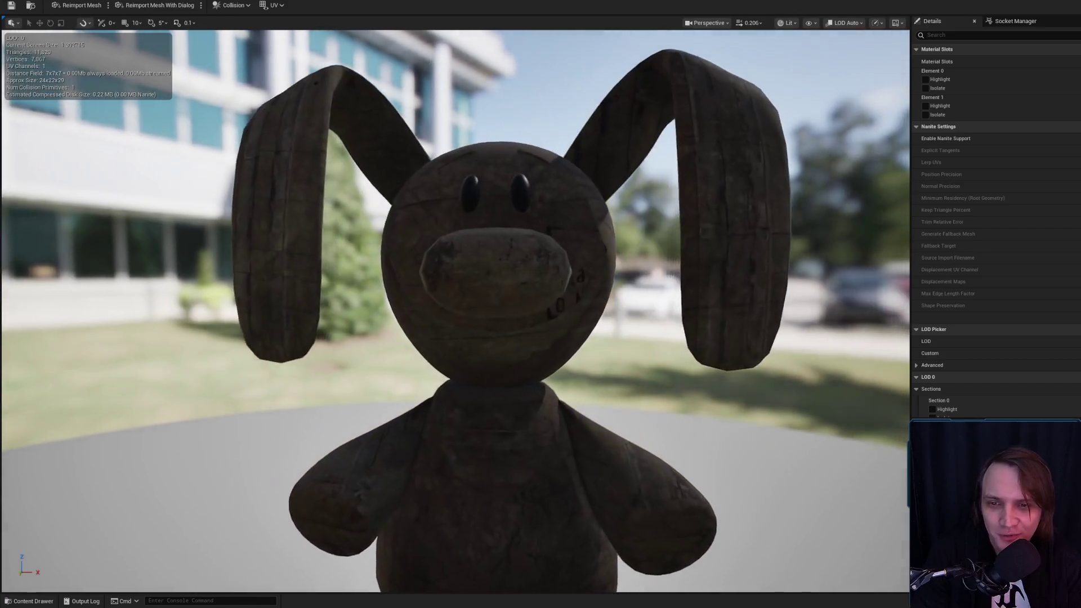
pyautogui.scroll(-5, 996, 225)
pyautogui.scroll(-5, 997, 288)
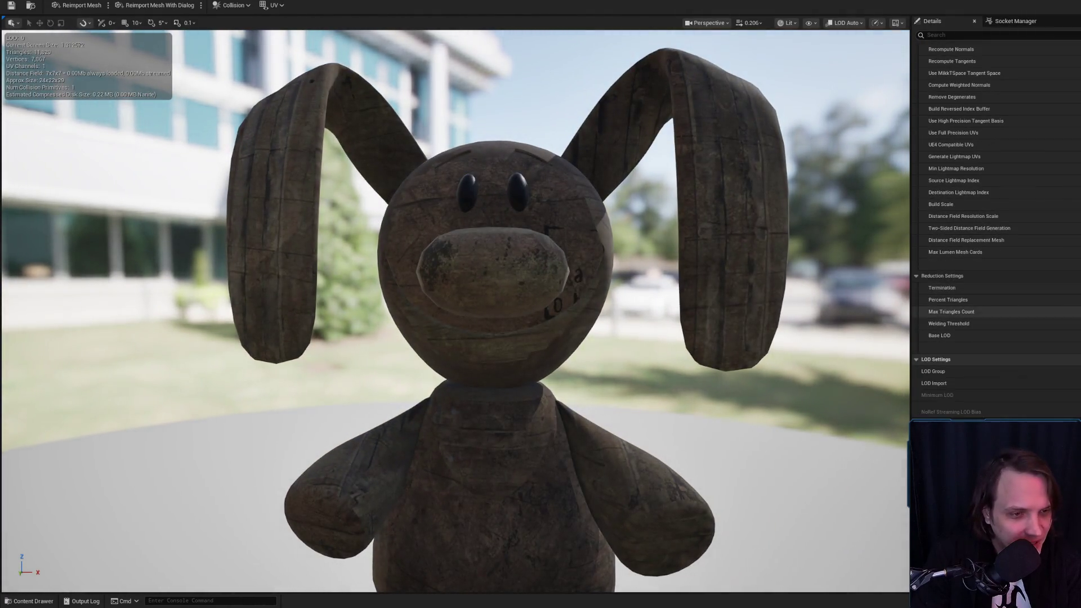
pyautogui.scroll(-8, 882, 287)
pyautogui.scroll(4, 883, 286)
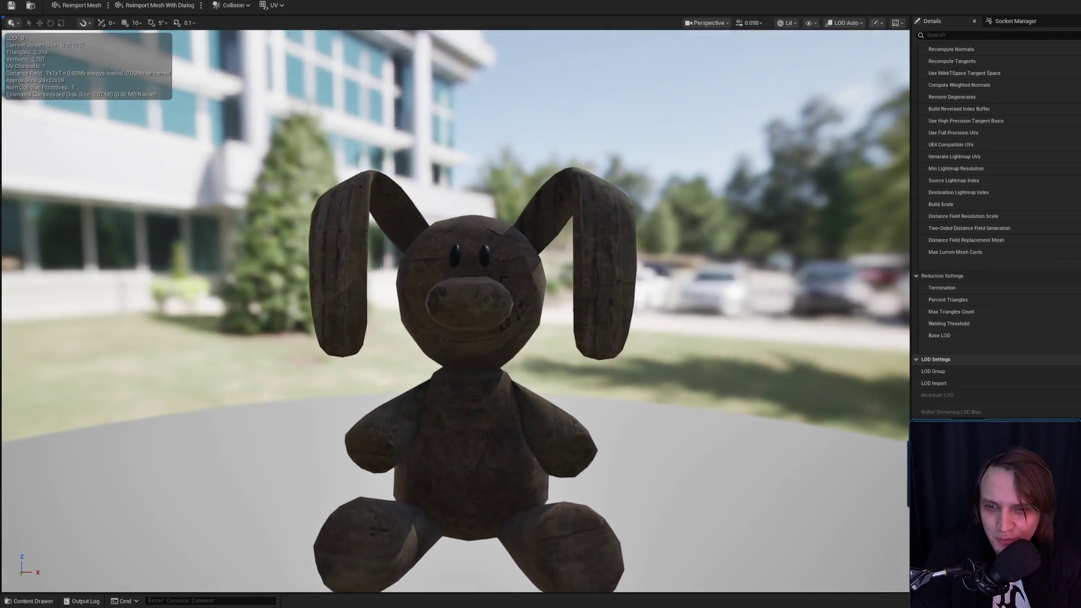
pyautogui.scroll(-6, 883, 287)
pyautogui.scroll(3, 883, 286)
pyautogui.scroll(-2, 997, 225)
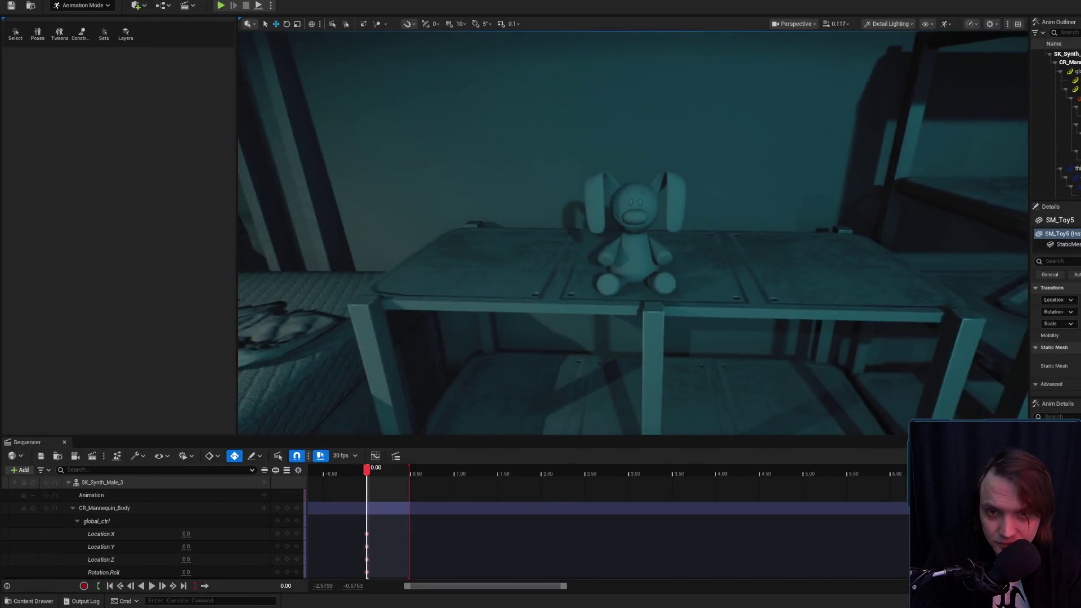
pyautogui.hotkey('ctrl', 'space')
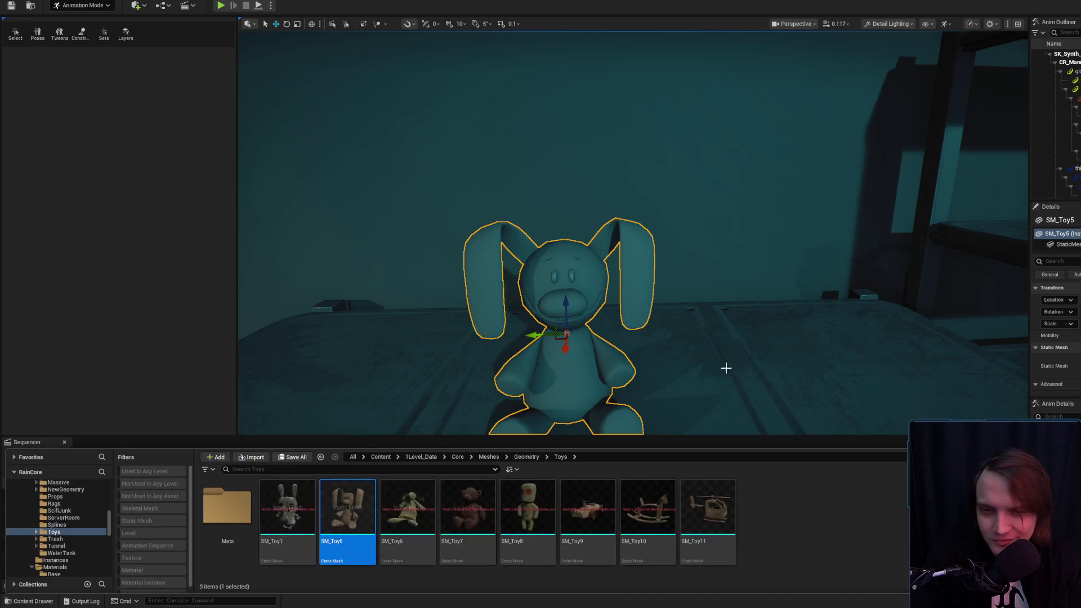
pyautogui.doubleClick(292, 526)
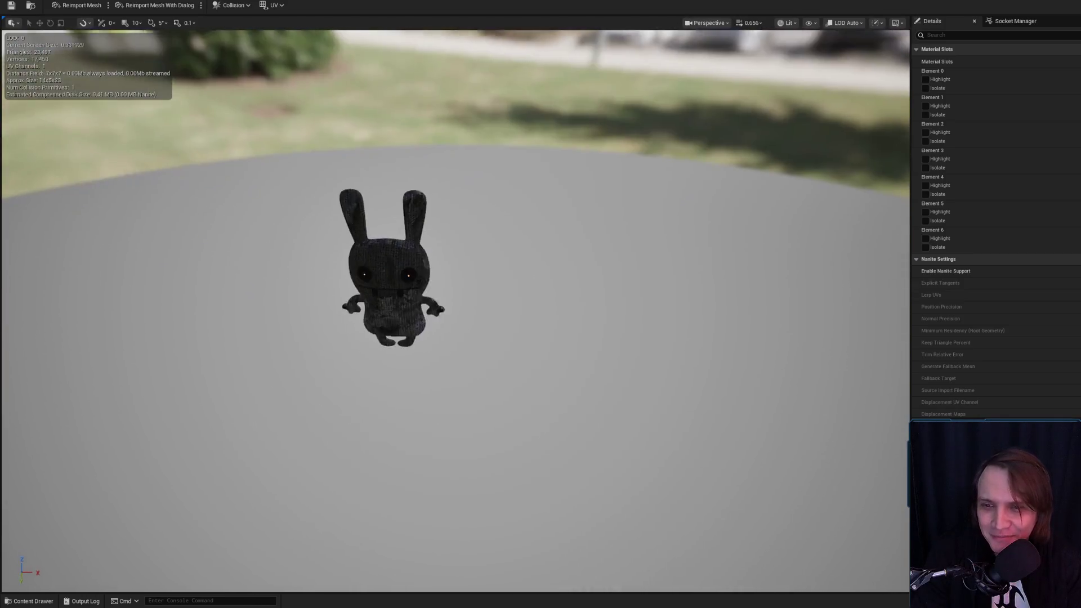
# Frame the whole toy mesh in the preview and orbit around to see its back.
pyautogui.moveTo(455, 309)
pyautogui.mouseDown()
pyautogui.moveTo(428, 315)
pyautogui.moveTo(450, 315)
pyautogui.moveTo(467, 293)
pyautogui.mouseUp()
pyautogui.press('f')
pyautogui.scroll(-10, 995, 226)
pyautogui.scroll(-10, 995, 304)
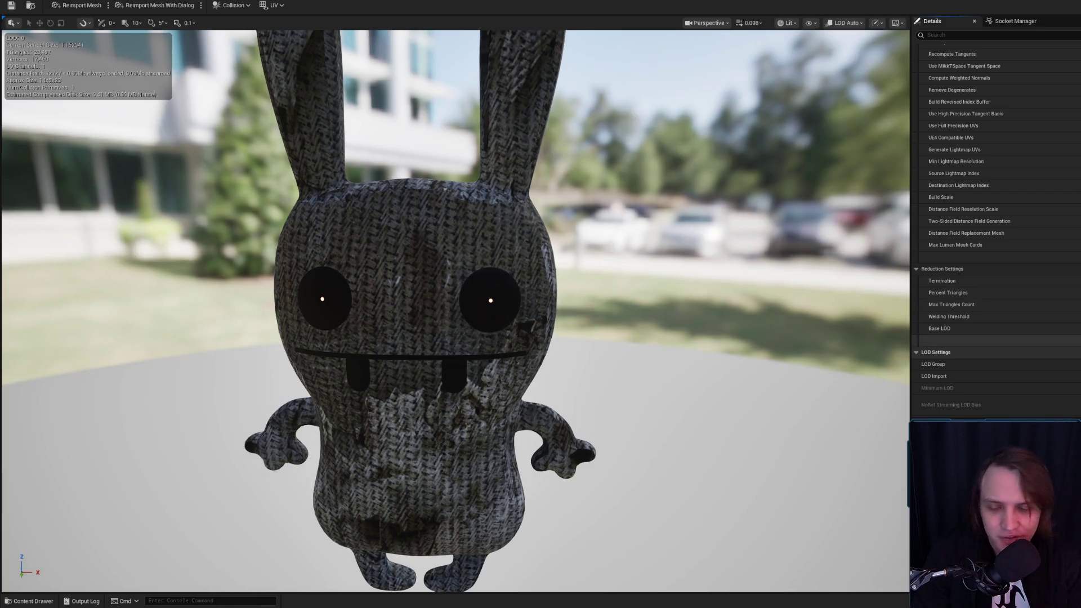
pyautogui.scroll(-3, 996, 226)
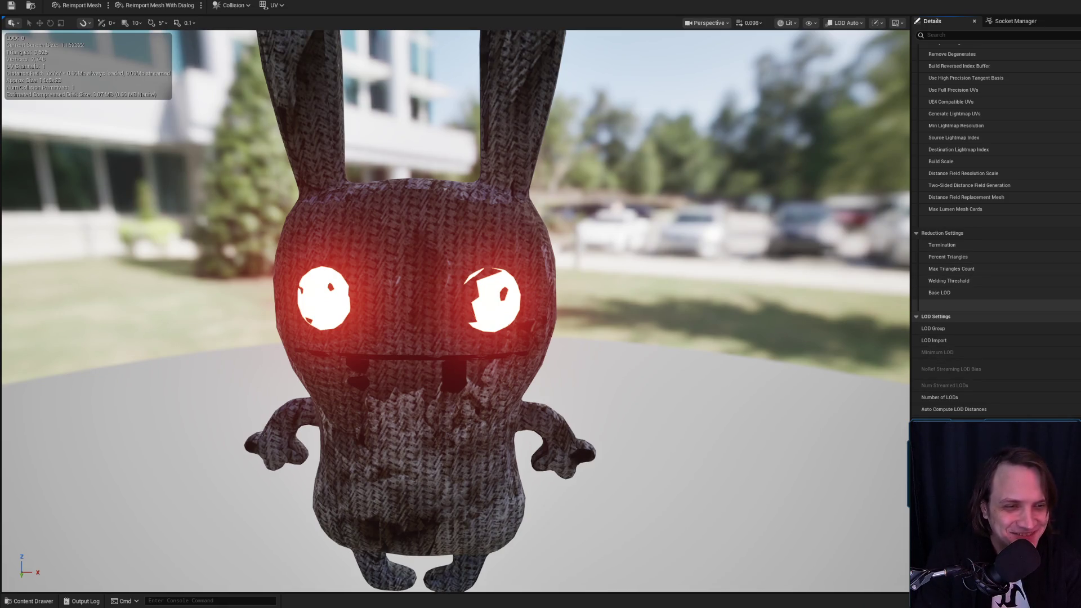
pyautogui.press('f')
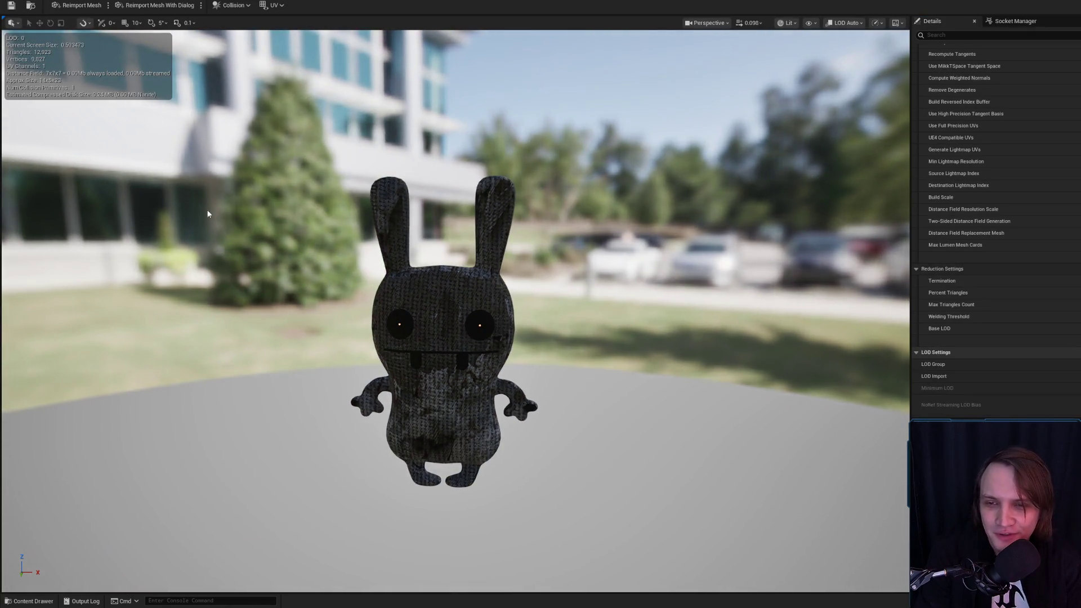
pyautogui.moveTo(175, 155); pyautogui.dragTo(757, 166)
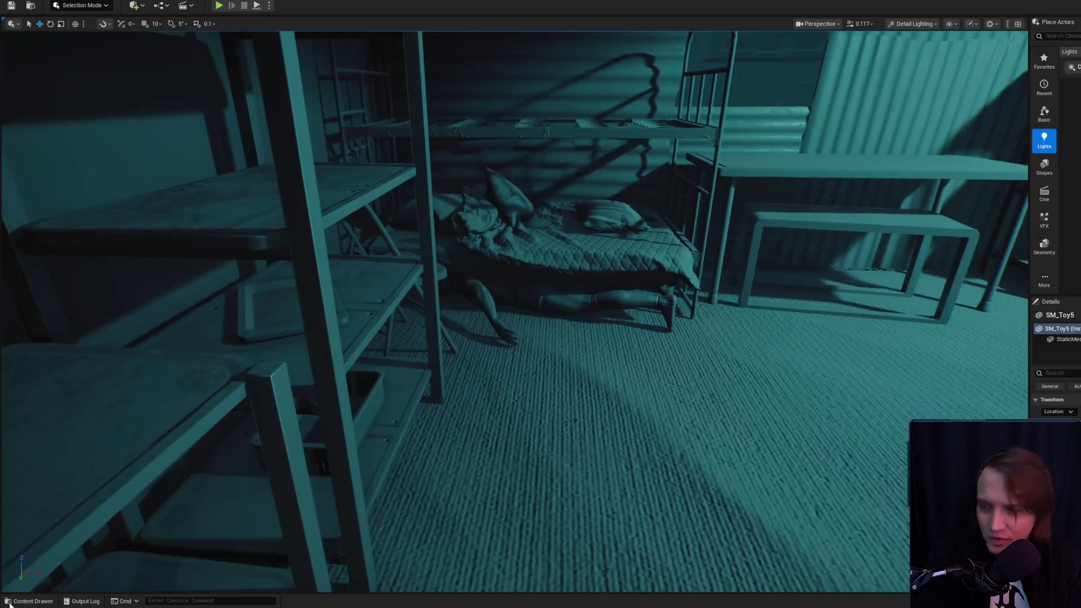
# Browse the synth meshes and StaticPoses folders and check the SK_Synth_Male_3 track rows.
pyautogui.click(9, 604)
pyautogui.moveTo(445, 303); pyautogui.dragTo(428, 304)
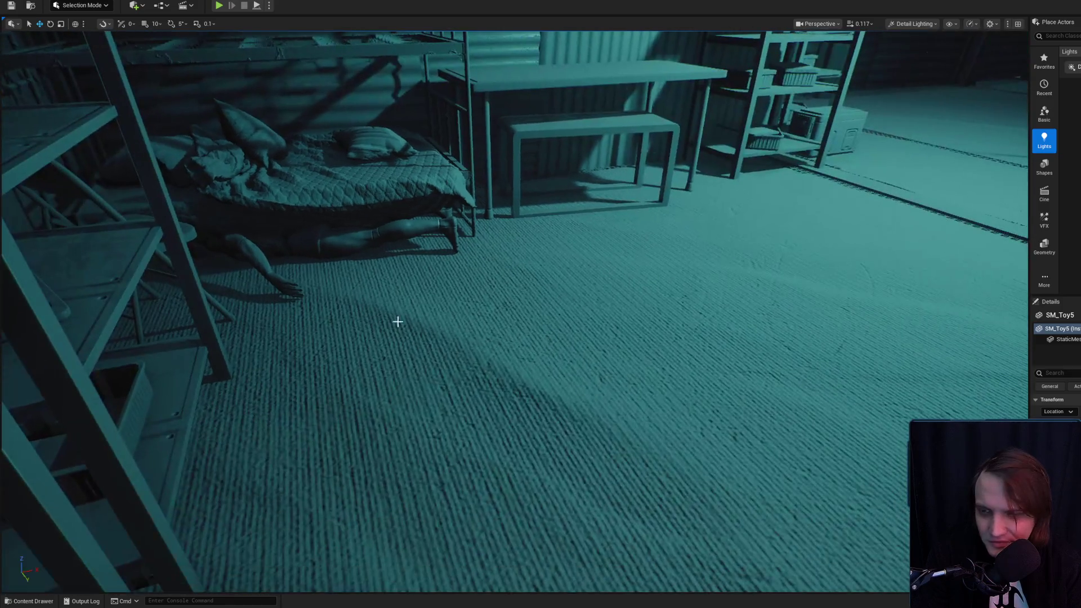
pyautogui.click(49, 601)
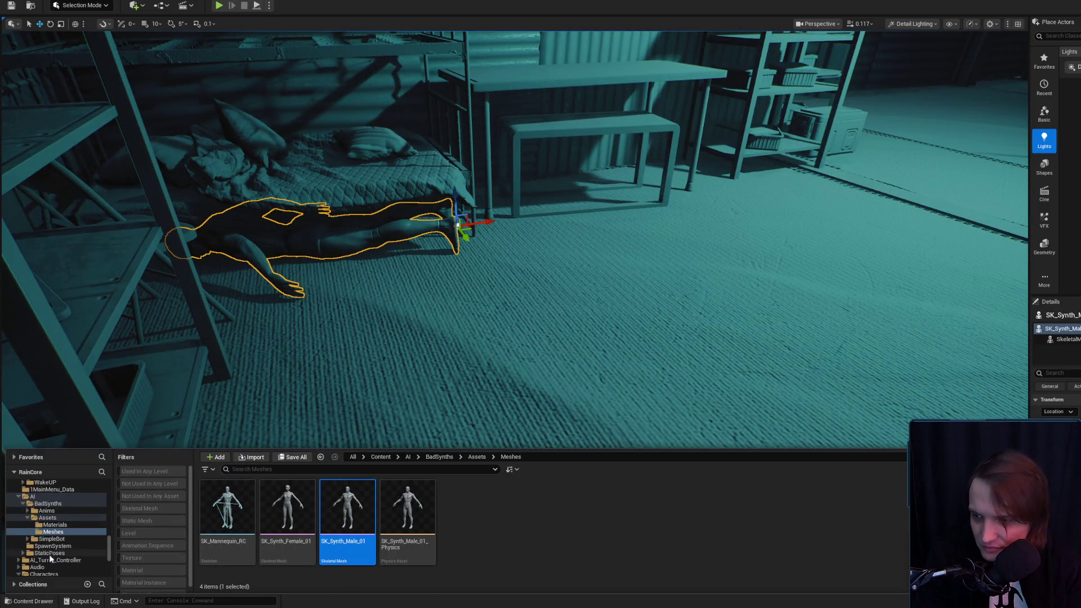
pyautogui.click(49, 554)
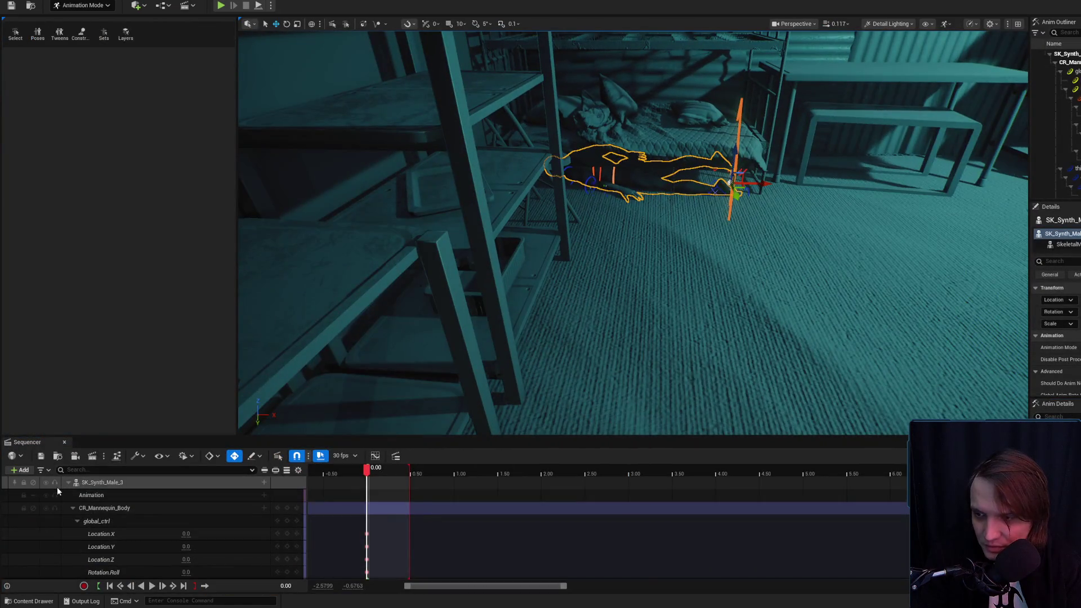
pyautogui.click(68, 481)
pyautogui.click(69, 482)
# Return to Selection Mode with Shift+1 and turn the view from the bed toward the next room.
pyautogui.scroll(-8, 238, 548)
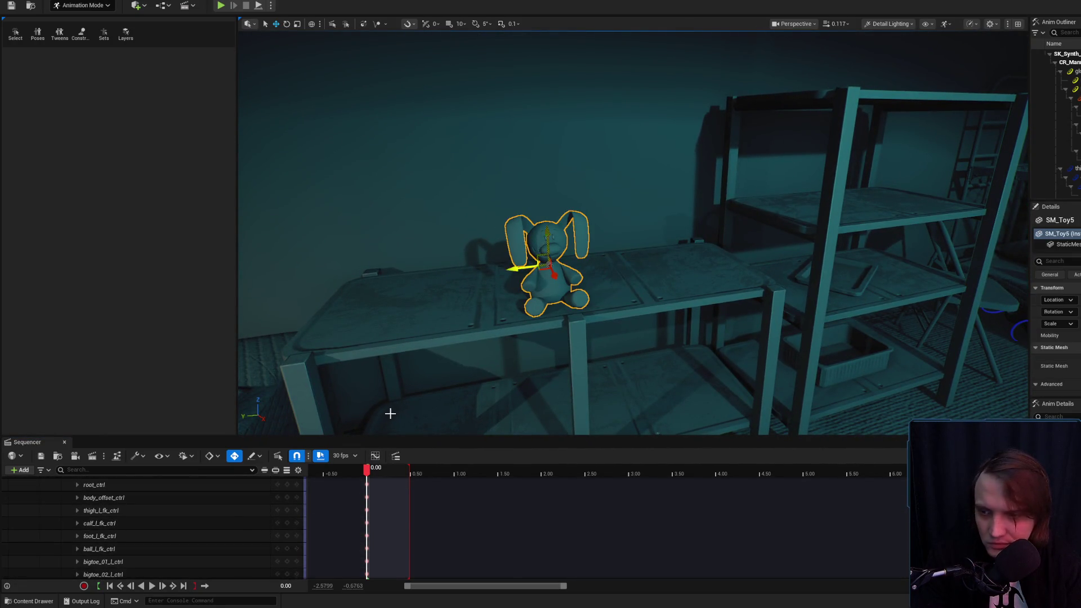
pyautogui.moveTo(565, 326); pyautogui.dragTo(573, 318)
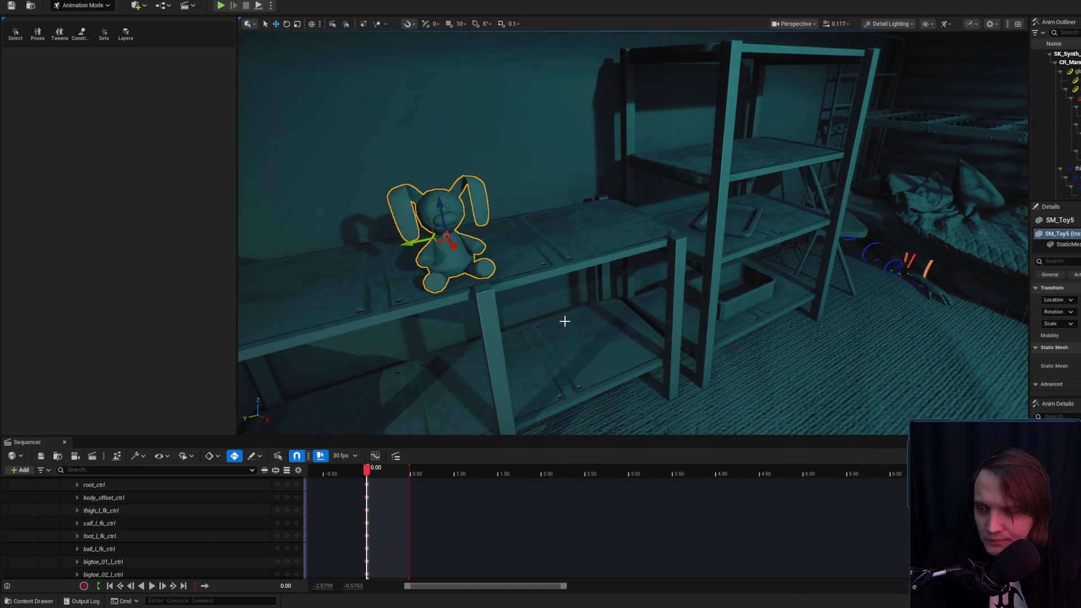
pyautogui.hotkey('shift', '1')
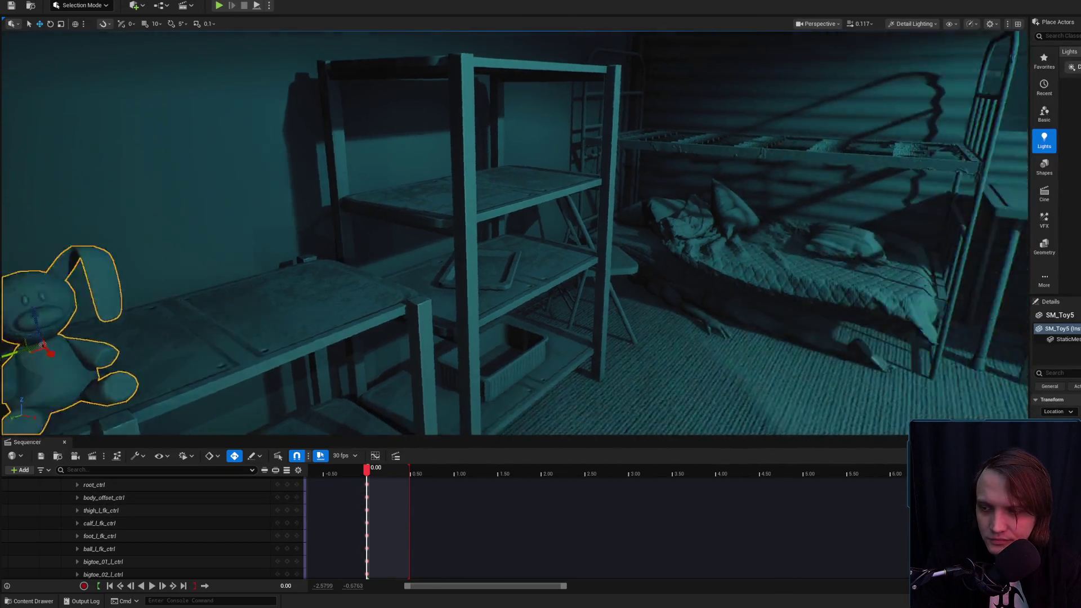
pyautogui.moveTo(291, 402); pyautogui.dragTo(394, 401)
pyautogui.moveTo(531, 335); pyautogui.dragTo(530, 336)
# Delete the glowing BP_WARNING statue and fly around the bunk room and corridor.
pyautogui.click(531, 335)
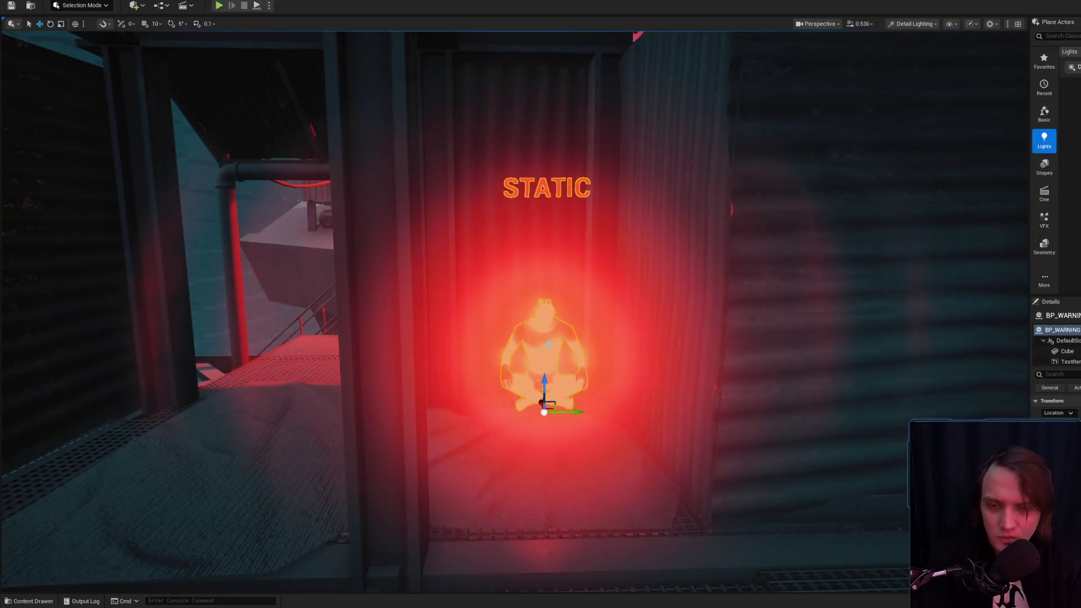
pyautogui.press('Delete')
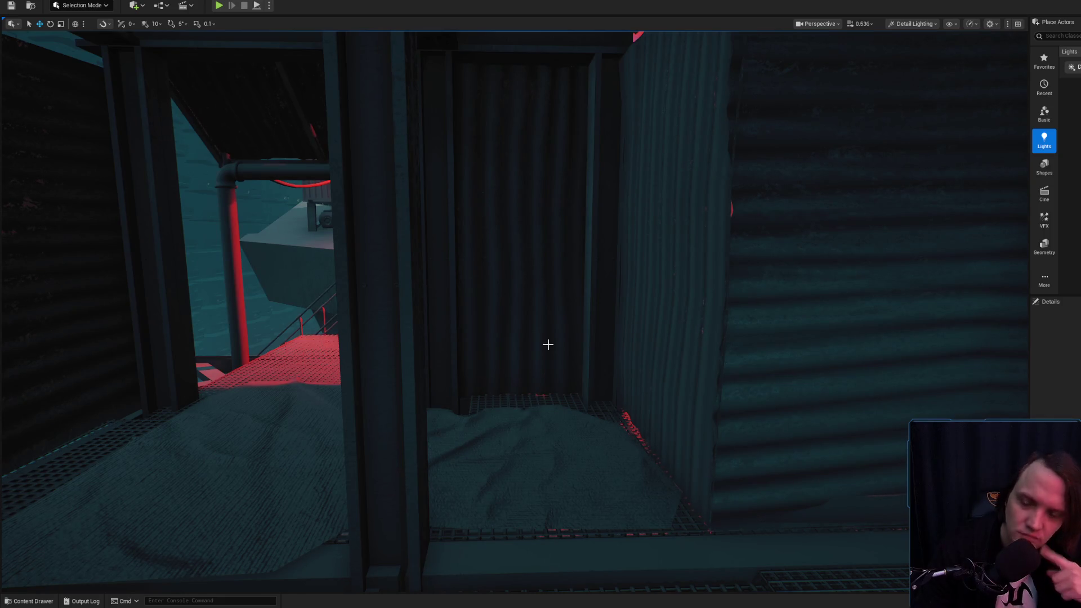
pyautogui.press('w')
pyautogui.scroll(2, 548, 344)
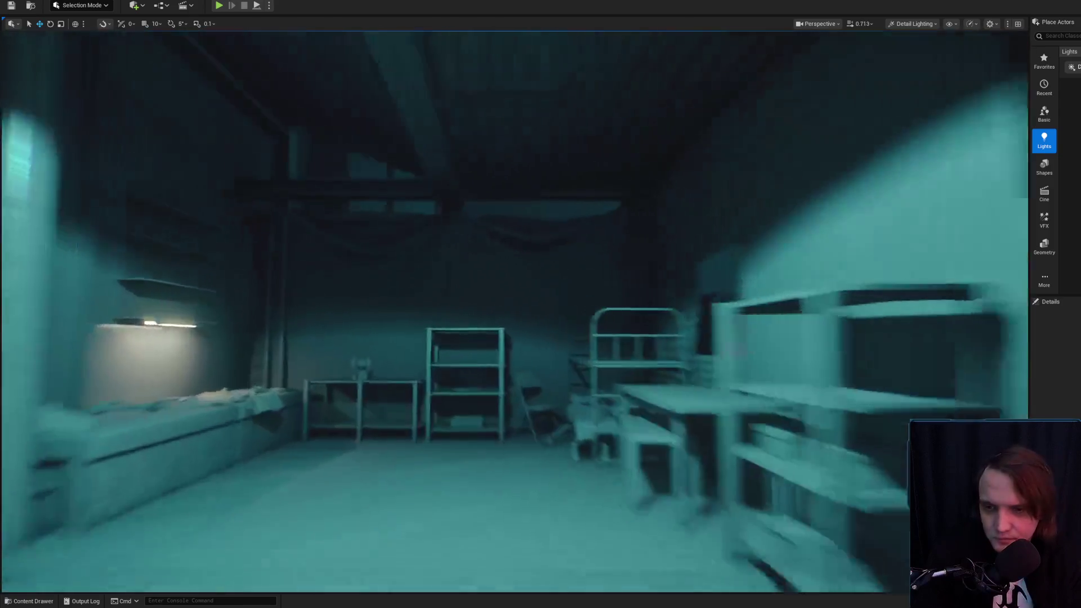
pyautogui.press('s')
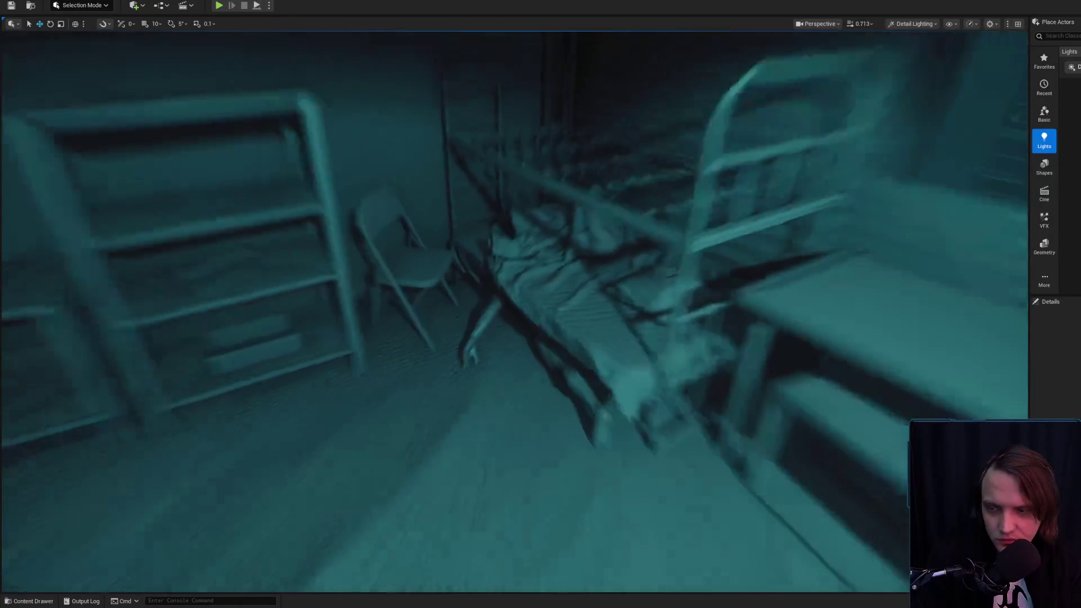
pyautogui.press('s')
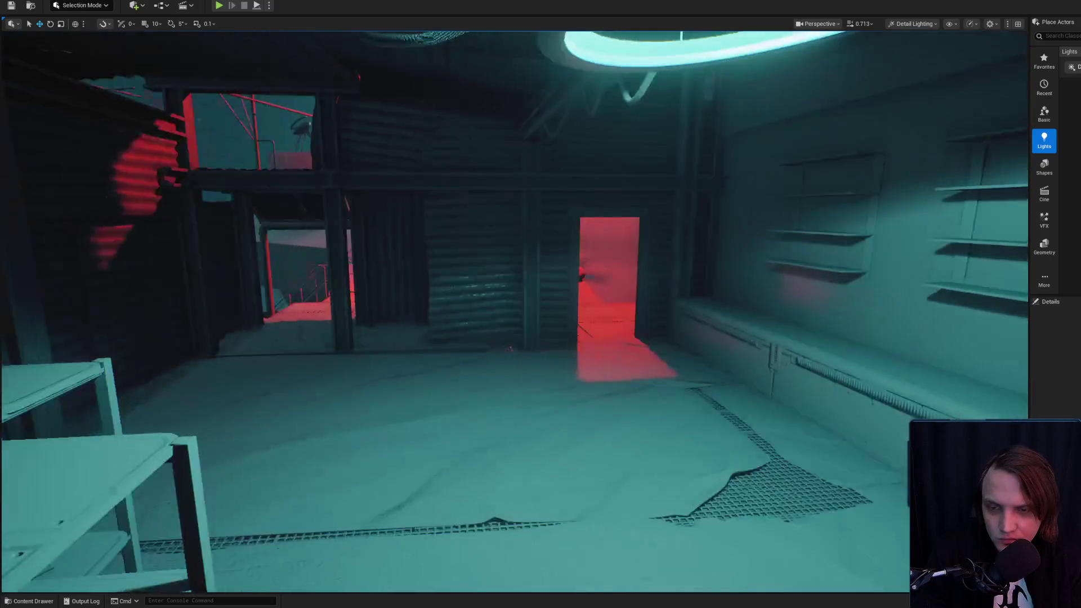
pyautogui.press('w')
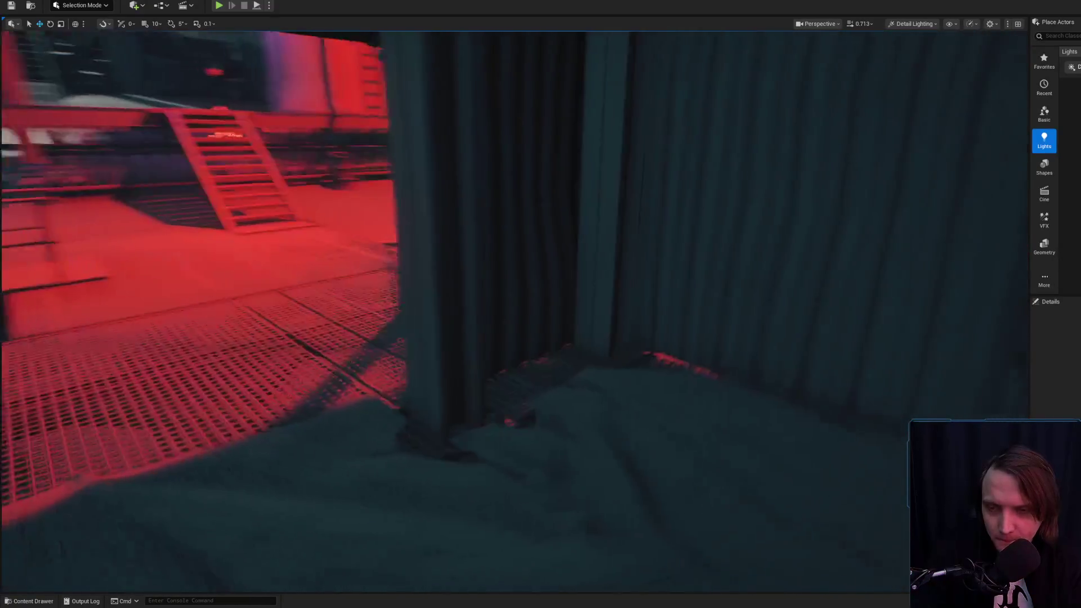
pyautogui.press('s')
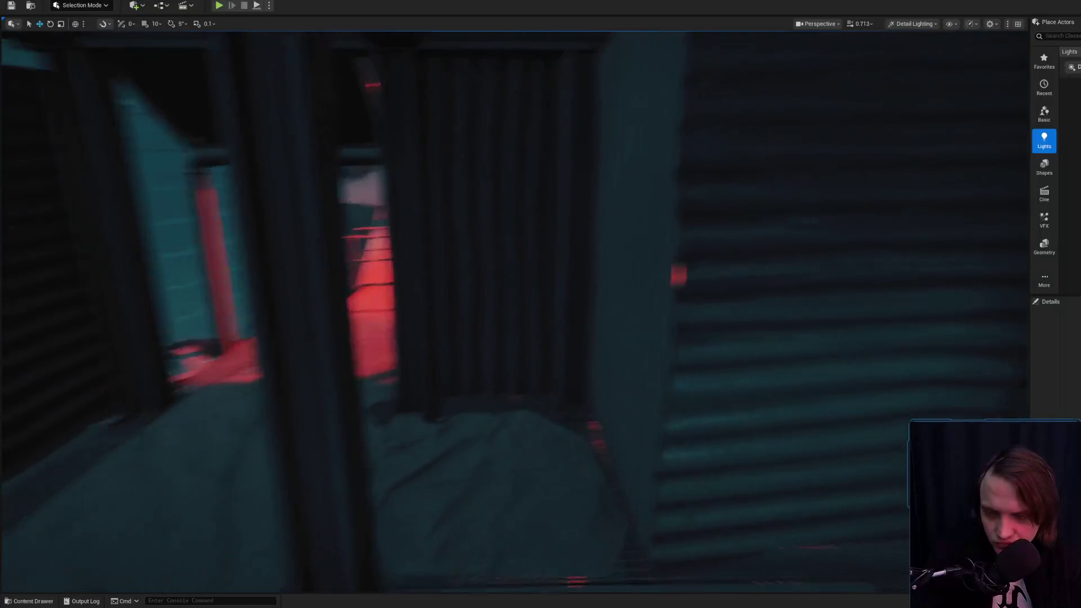
# Fly along the corridor to the ledge and focus on the crouching figure.
pyautogui.scroll(5, 515, 312)
pyautogui.press('w')
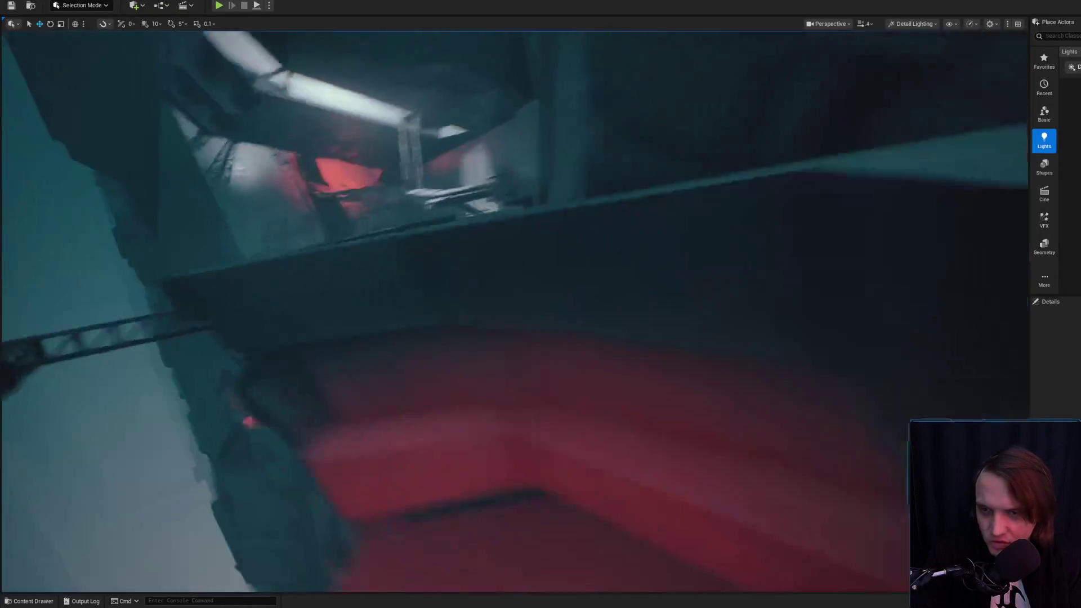
pyautogui.scroll(-2, 514, 311)
pyautogui.press('w')
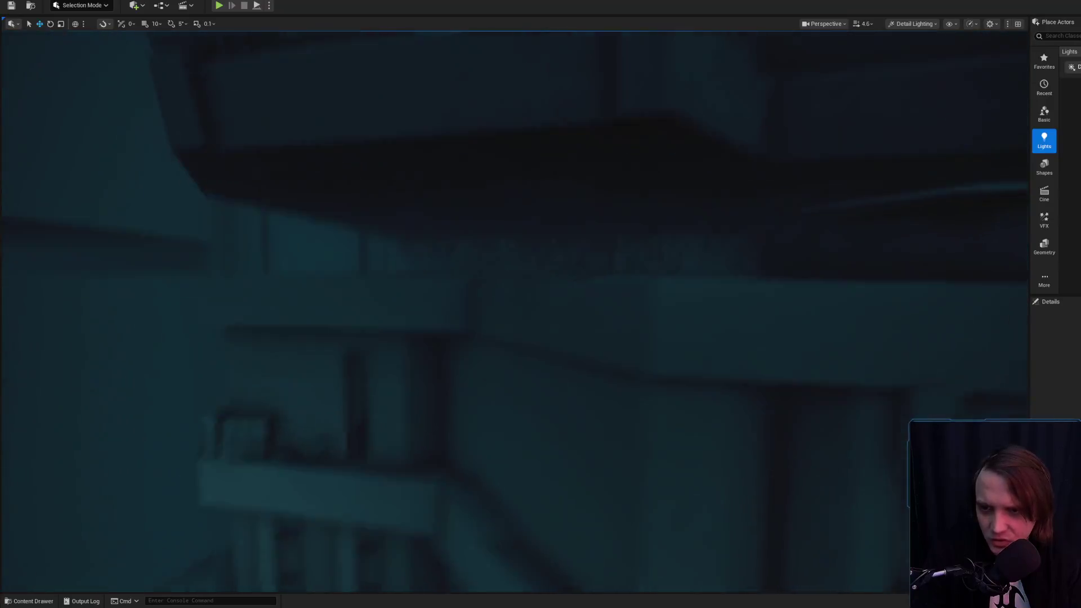
pyautogui.press('w')
pyautogui.click(559, 296)
pyautogui.press('f')
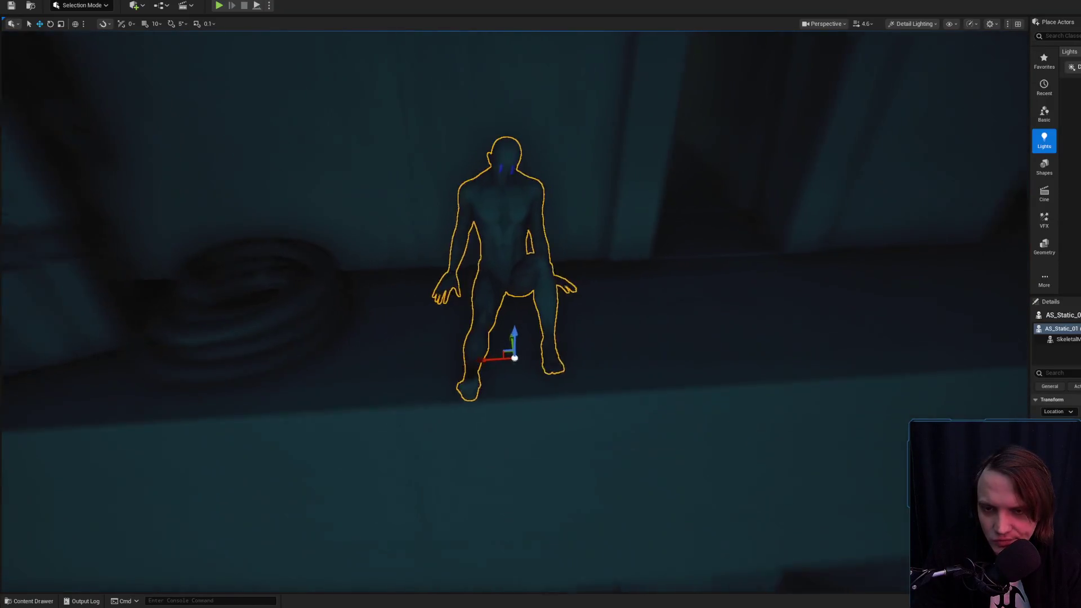
# Fly into the corrugated-wall shed and look down at its grated floor.
pyautogui.scroll(3, 559, 278)
pyautogui.press('s')
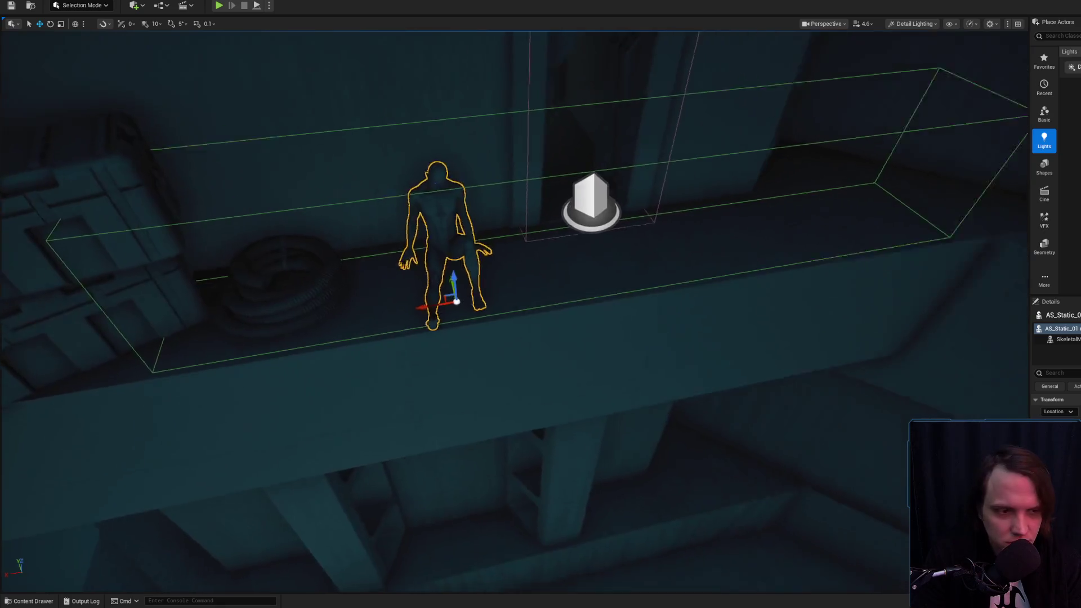
pyautogui.scroll(-2, 559, 278)
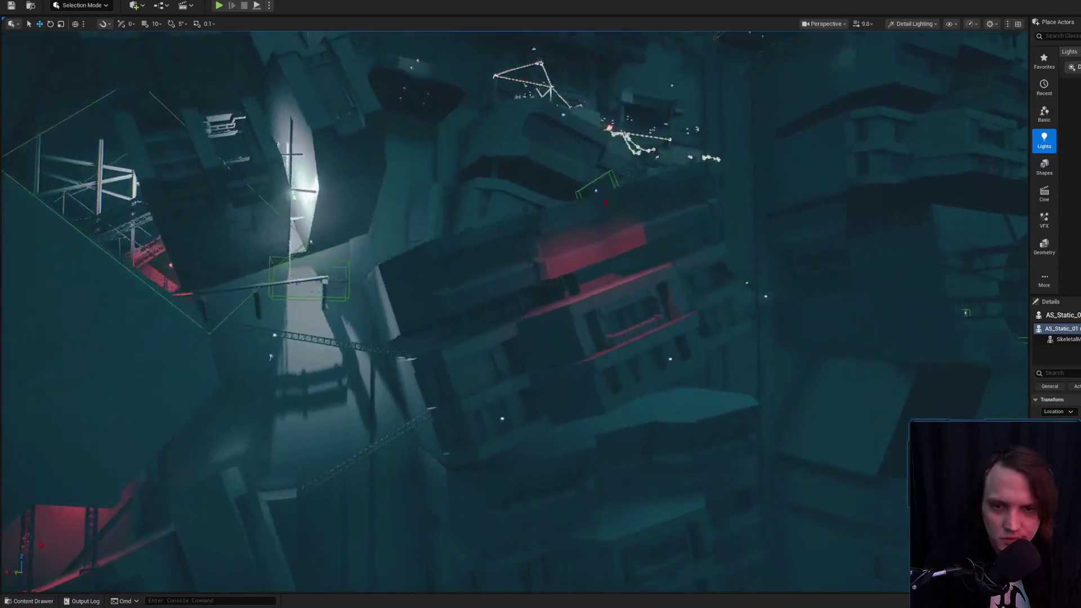
pyautogui.press('w')
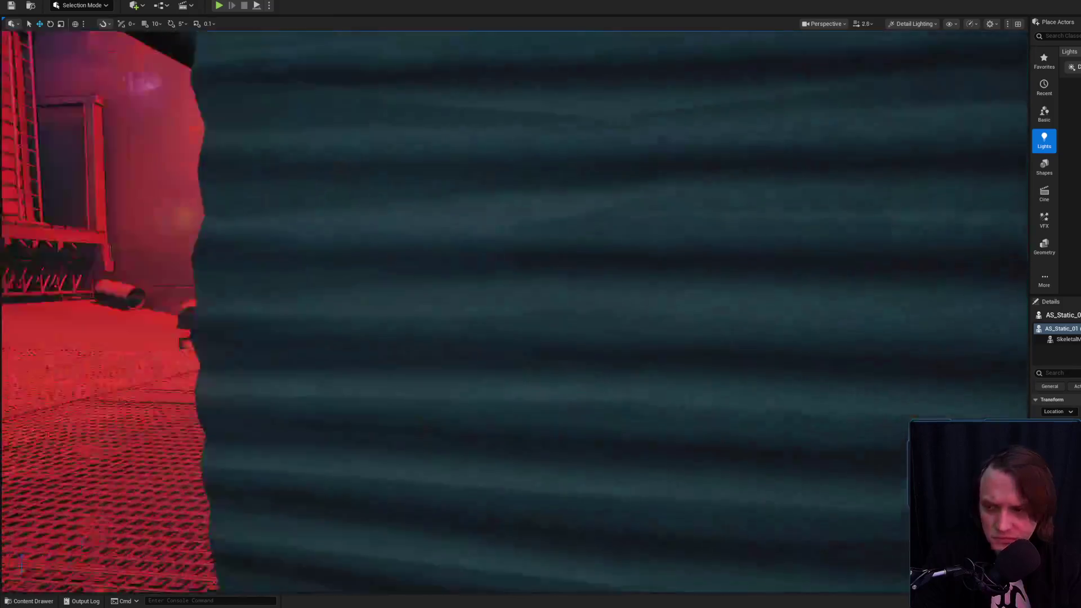
pyautogui.scroll(-4, 559, 277)
pyautogui.press('w')
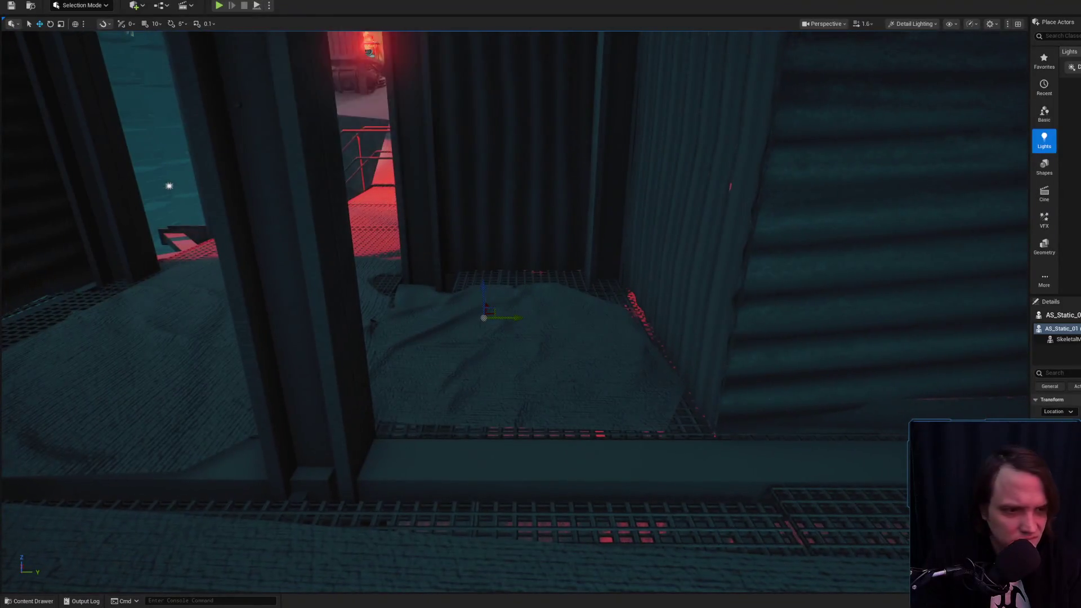
pyautogui.hotkey('ctrl', 'space')
# Place the seated AS_Static_2 pose character on the shed floor and rotate it to a new facing.
pyautogui.moveTo(371, 485); pyautogui.dragTo(507, 326)
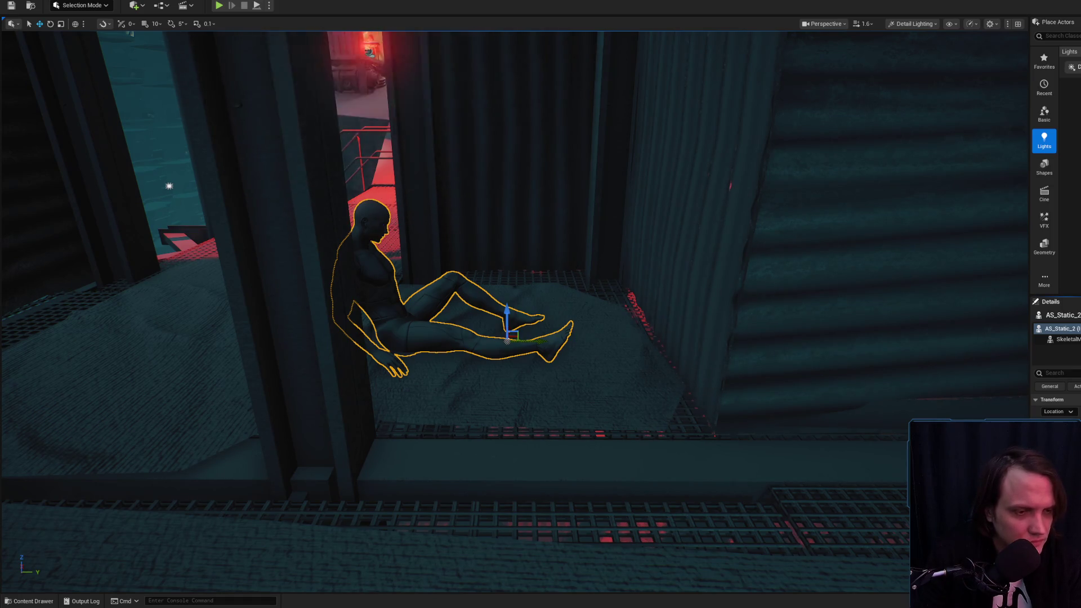
pyautogui.press('f')
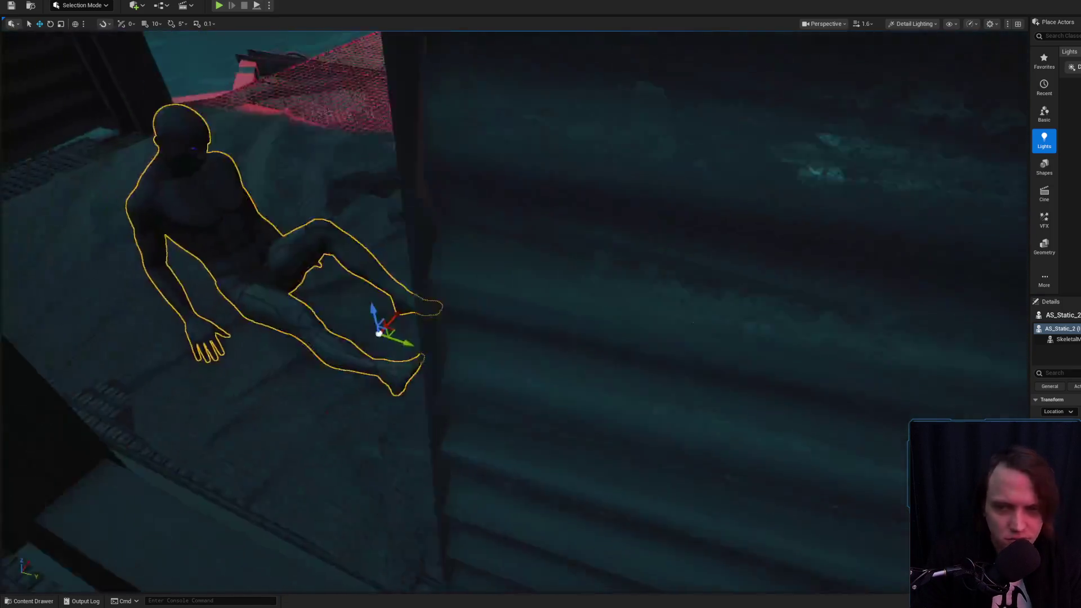
pyautogui.press('e')
pyautogui.moveTo(571, 332); pyautogui.dragTo(594, 351)
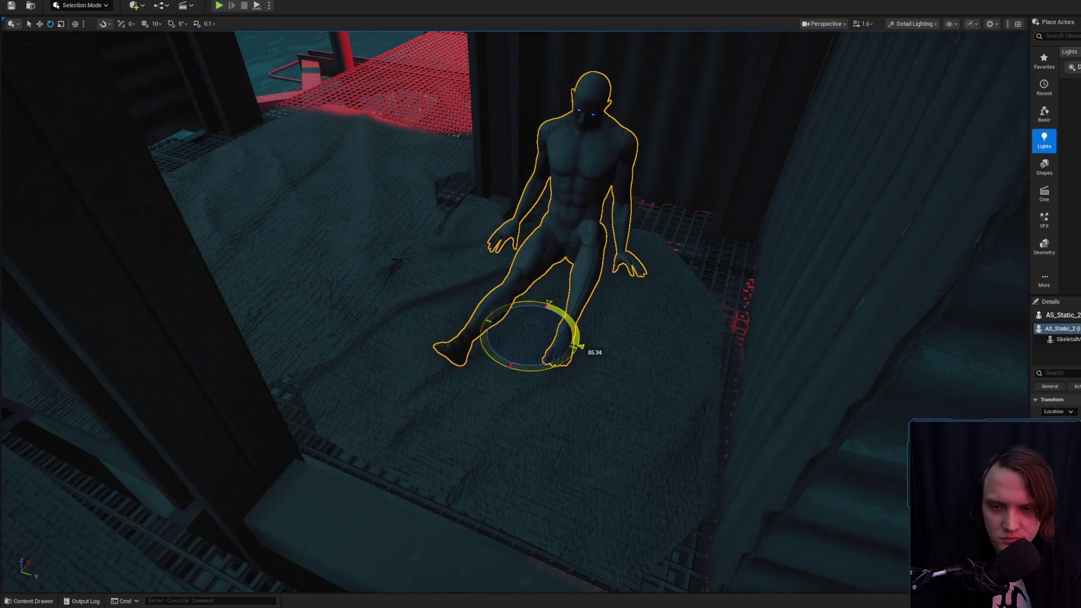
pyautogui.hotkey('ctrl', 'z')
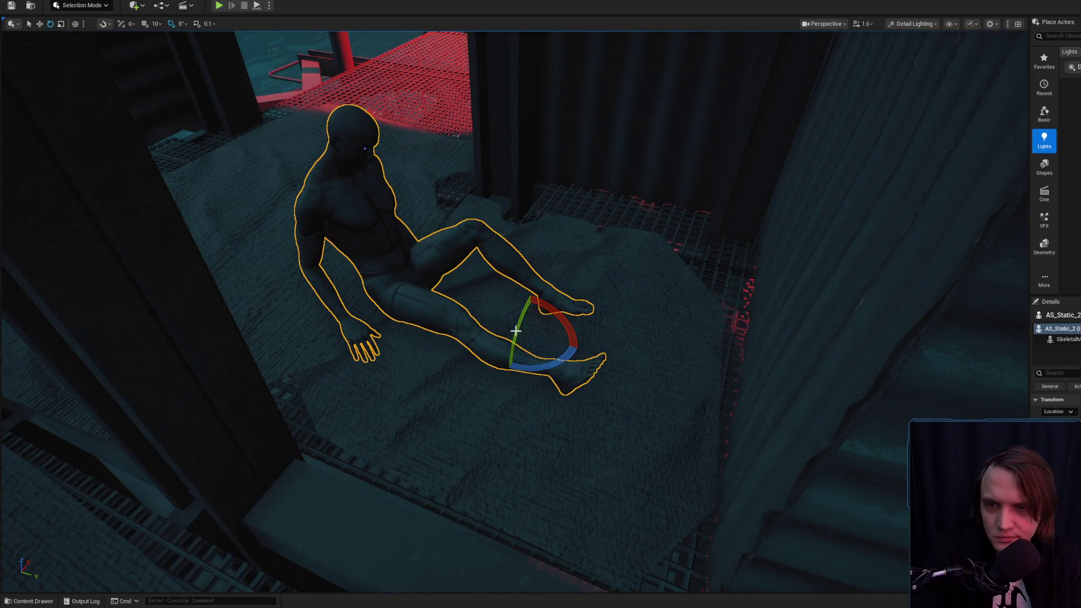
pyautogui.moveTo(535, 374); pyautogui.dragTo(591, 362)
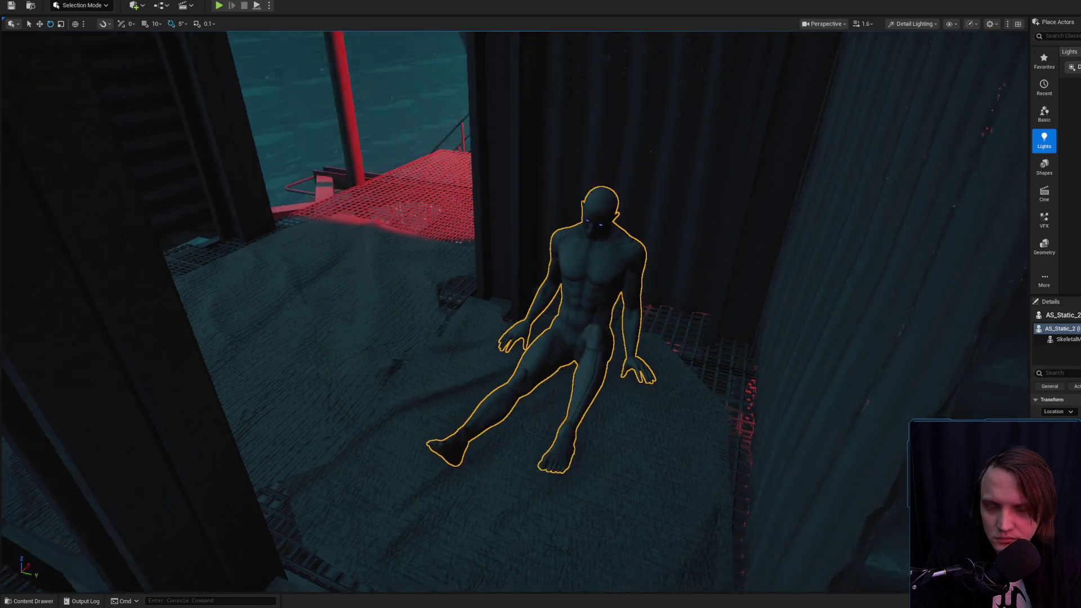
pyautogui.press('f')
# Try sliding the character toward the back wall, undo it, and view it from above.
pyautogui.press('w')
pyautogui.moveTo(523, 407); pyautogui.dragTo(555, 346)
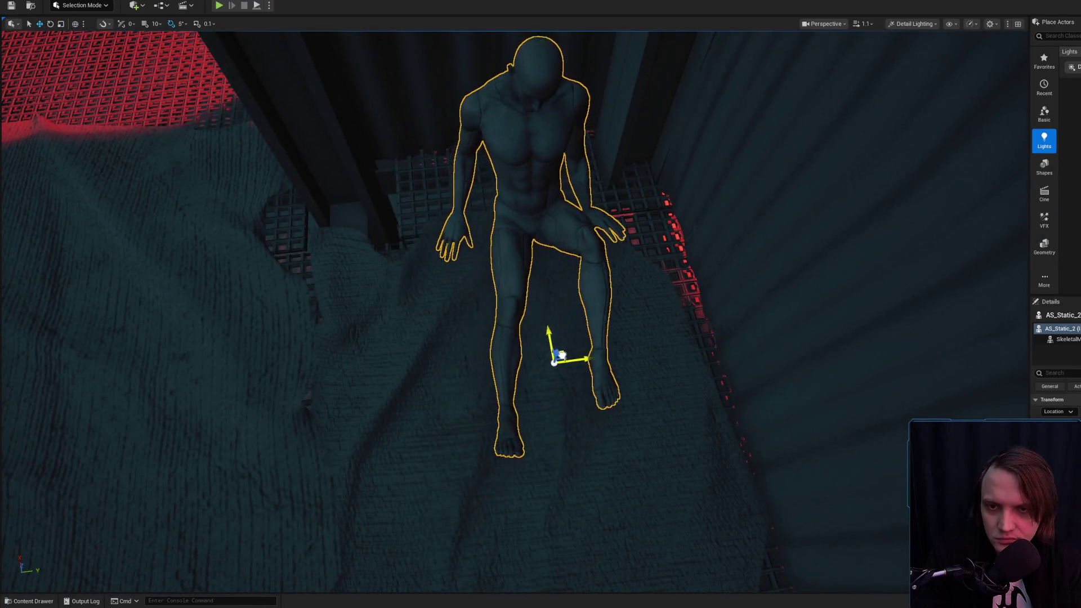
pyautogui.hotkey('ctrl', 'z')
pyautogui.press('a')
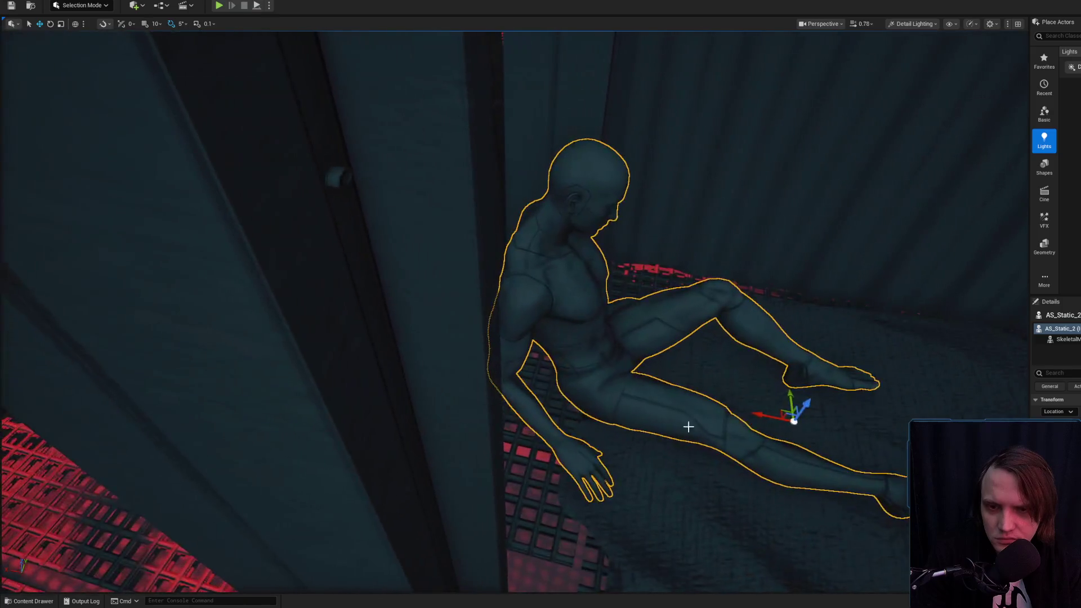
pyautogui.moveTo(758, 414)
pyautogui.mouseDown()
pyautogui.moveTo(746, 495)
pyautogui.moveTo(754, 394)
pyautogui.moveTo(754, 417)
pyautogui.mouseUp()
pyautogui.press('w')
pyautogui.press('a')
pyautogui.moveTo(569, 307)
pyautogui.mouseDown()
pyautogui.moveTo(580, 293)
pyautogui.moveTo(597, 316)
pyautogui.mouseUp()
# Switch the viewport to Lit, preview the shot in game view, and nudge the character into place.
pyautogui.click(912, 24)
pyautogui.click(900, 37)
pyautogui.moveTo(682, 215)
pyautogui.mouseDown()
pyautogui.moveTo(685, 235)
pyautogui.moveTo(505, 257)
pyautogui.moveTo(496, 275)
pyautogui.moveTo(494, 194)
pyautogui.mouseUp()
pyautogui.moveTo(777, 343); pyautogui.dragTo(777, 343)
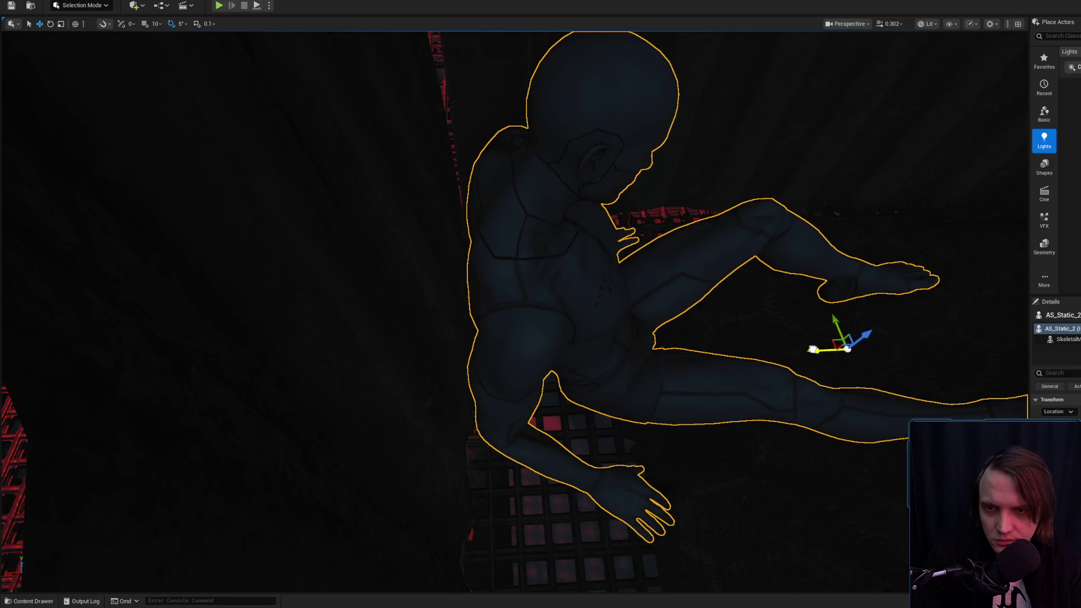
pyautogui.press('g')
pyautogui.moveTo(608, 347)
pyautogui.mouseDown()
pyautogui.moveTo(606, 372)
pyautogui.moveTo(608, 347)
pyautogui.moveTo(581, 364)
pyautogui.moveTo(564, 343)
pyautogui.moveTo(557, 279)
pyautogui.mouseUp()
pyautogui.click(502, 336)
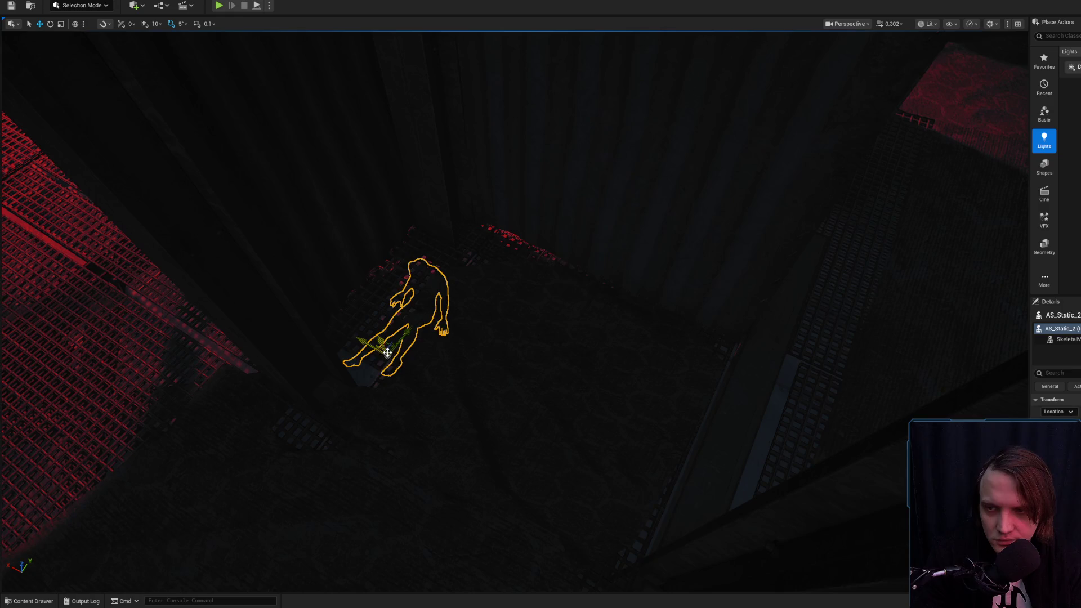
pyautogui.moveTo(514, 298)
pyautogui.mouseDown()
pyautogui.moveTo(352, 369)
pyautogui.moveTo(422, 321)
pyautogui.moveTo(435, 330)
pyautogui.mouseUp()
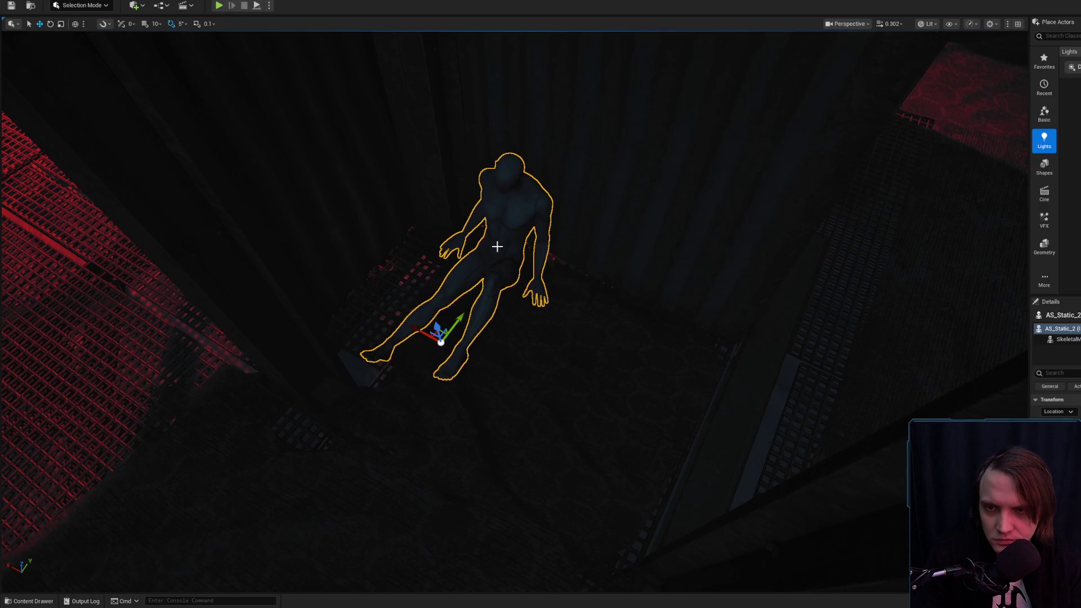
# Frame the seated synth and drag it down along Z onto the floor.
pyautogui.scroll(1, 498, 246)
pyautogui.press('w')
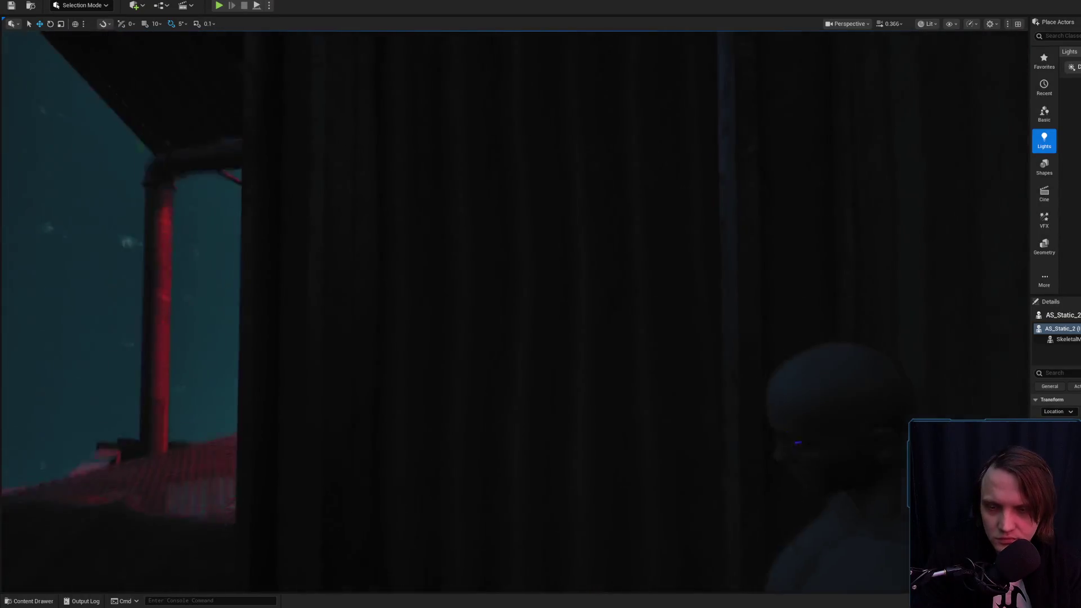
pyautogui.press('s')
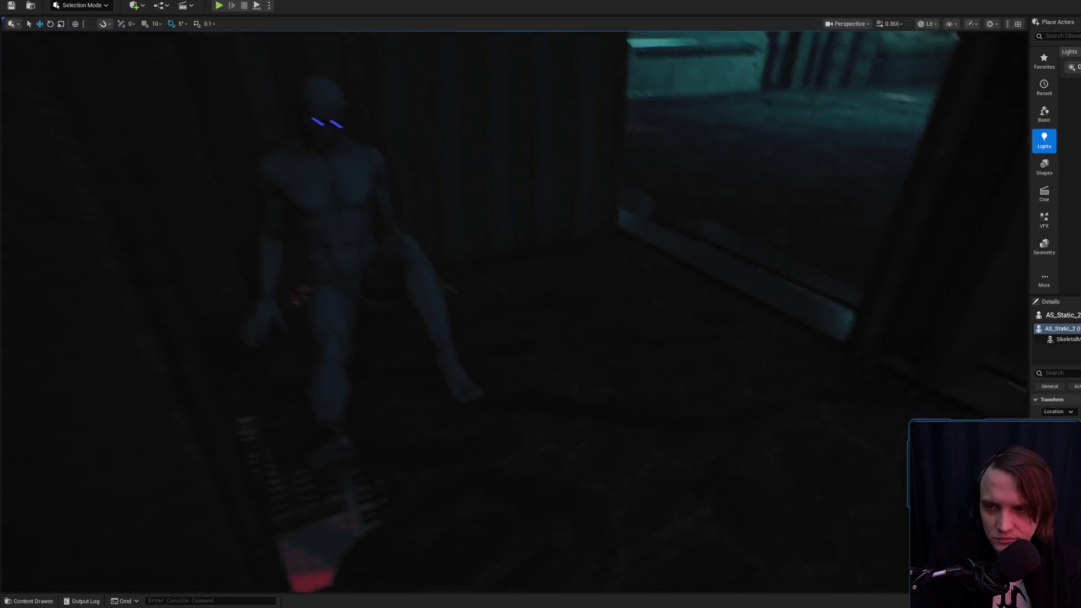
pyautogui.press('w')
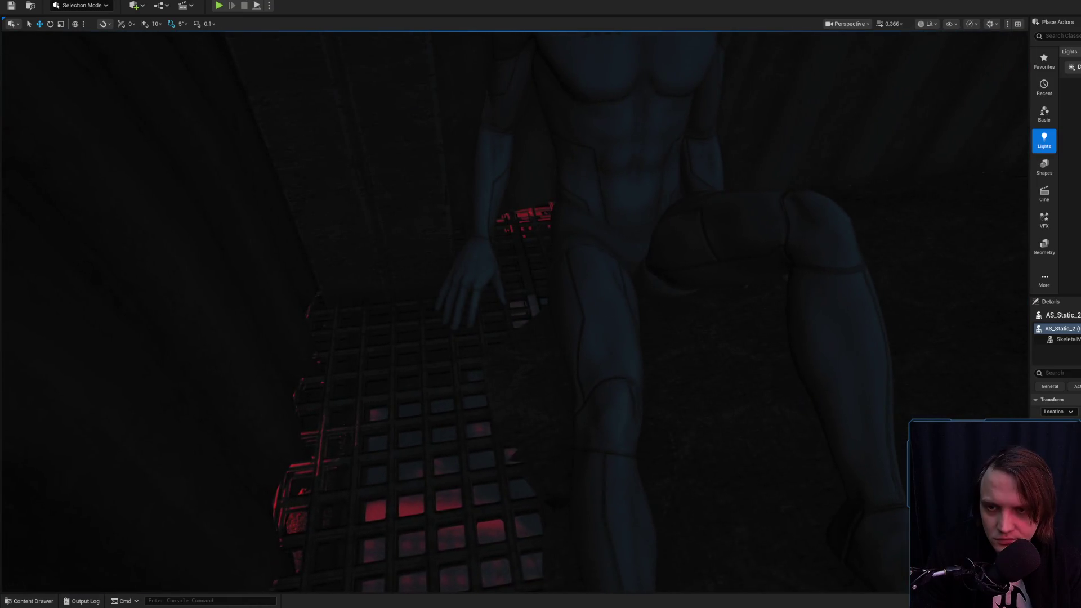
pyautogui.press('s')
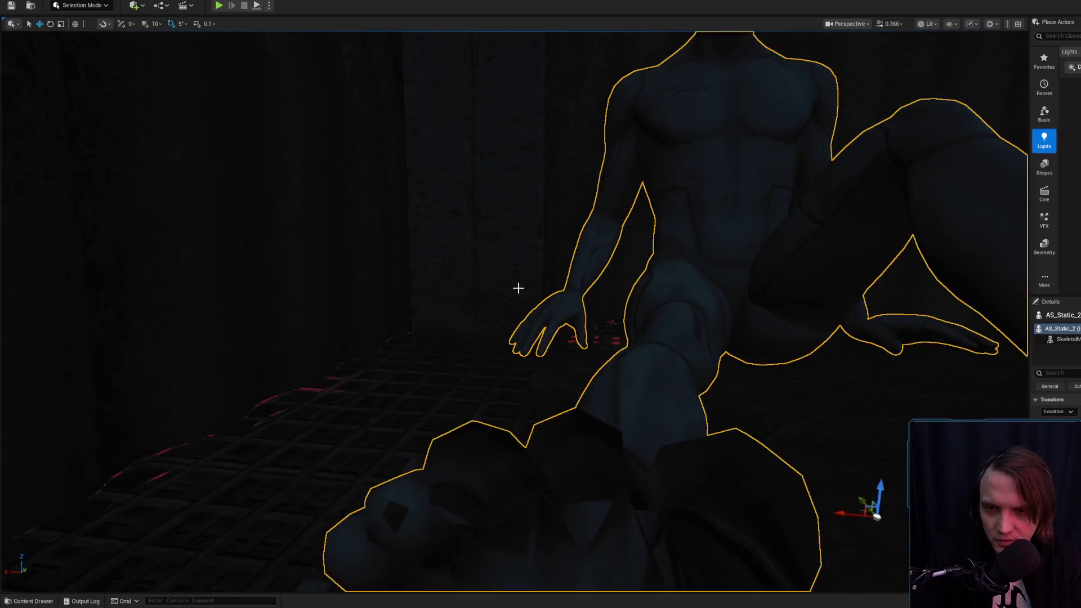
pyautogui.press('f')
pyautogui.moveTo(701, 307); pyautogui.dragTo(704, 330)
pyautogui.press('g')
# Slide the seated synth sideways against the wall and check it in game view.
pyautogui.moveTo(657, 299)
pyautogui.mouseDown()
pyautogui.moveTo(619, 287)
pyautogui.moveTo(490, 287)
pyautogui.moveTo(630, 289)
pyautogui.mouseUp()
pyautogui.scroll(1, 596, 286)
pyautogui.scroll(1, 496, 288)
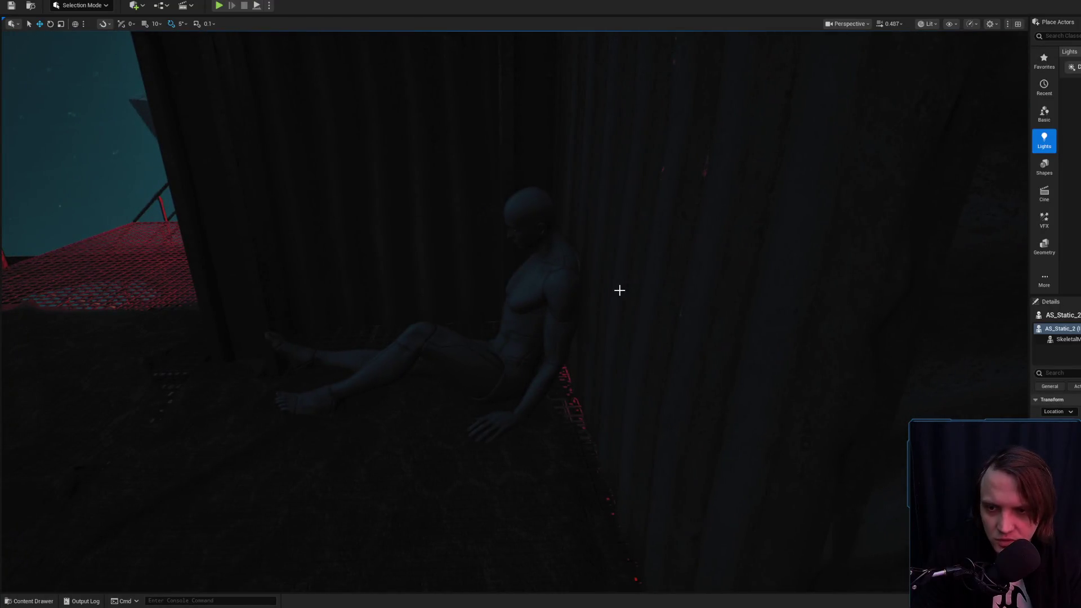
pyautogui.press('g')
pyautogui.moveTo(552, 307); pyautogui.dragTo(590, 318)
pyautogui.press('g')
pyautogui.moveTo(419, 483)
pyautogui.mouseDown()
pyautogui.moveTo(386, 474)
pyautogui.moveTo(394, 479)
pyautogui.mouseUp()
pyautogui.press('g')
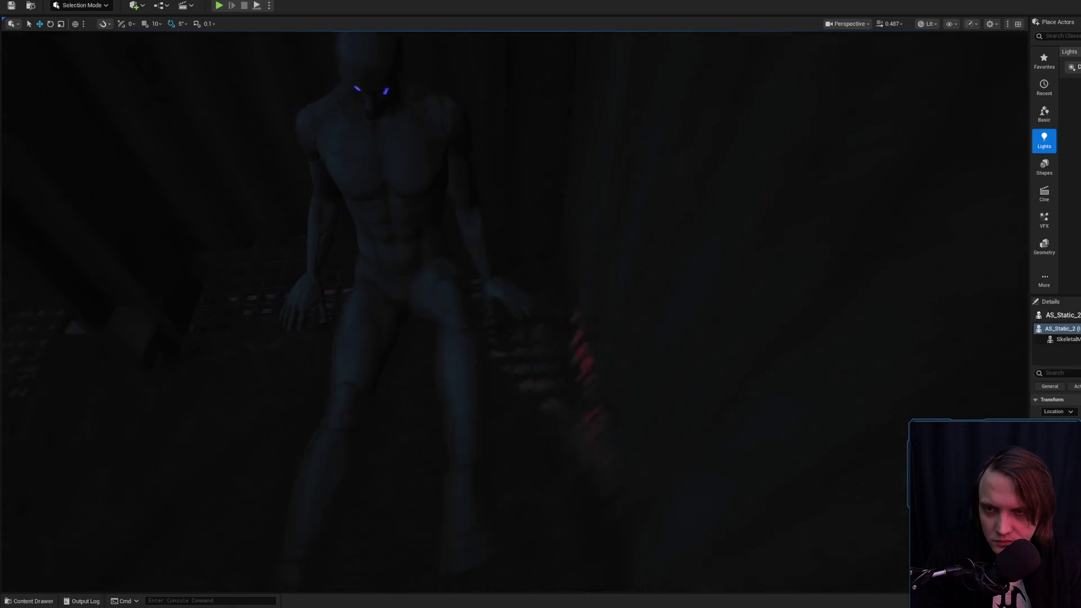
pyautogui.press('g')
pyautogui.moveTo(534, 276)
pyautogui.mouseDown()
pyautogui.moveTo(685, 325)
pyautogui.moveTo(597, 343)
pyautogui.moveTo(608, 341)
pyautogui.moveTo(608, 366)
pyautogui.moveTo(597, 360)
pyautogui.moveTo(594, 382)
pyautogui.mouseUp()
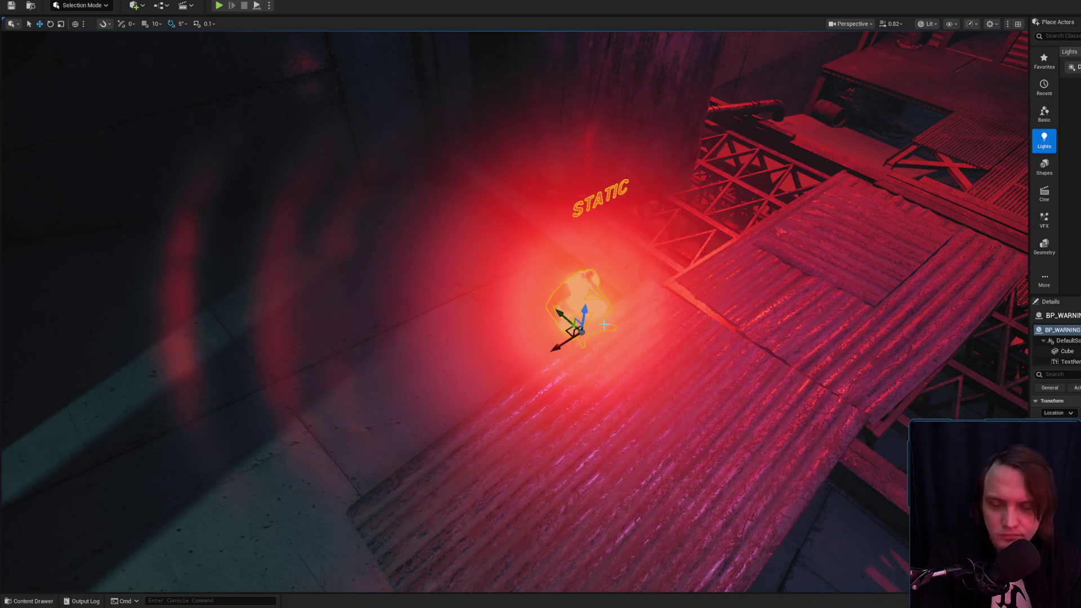
# Create a new Level Sequence named Static_06 in the StaticPoses folder.
pyautogui.press('Delete')
pyautogui.moveTo(603, 309); pyautogui.dragTo(532, 316)
pyautogui.scroll(-2, 552, 315)
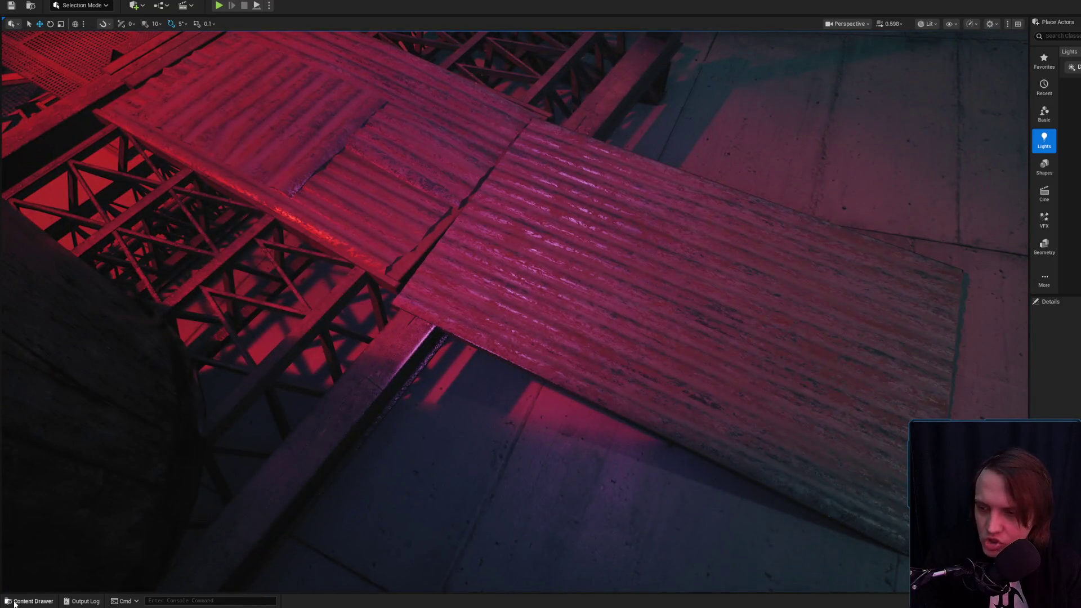
pyautogui.click(15, 603)
pyautogui.rightClick(866, 512)
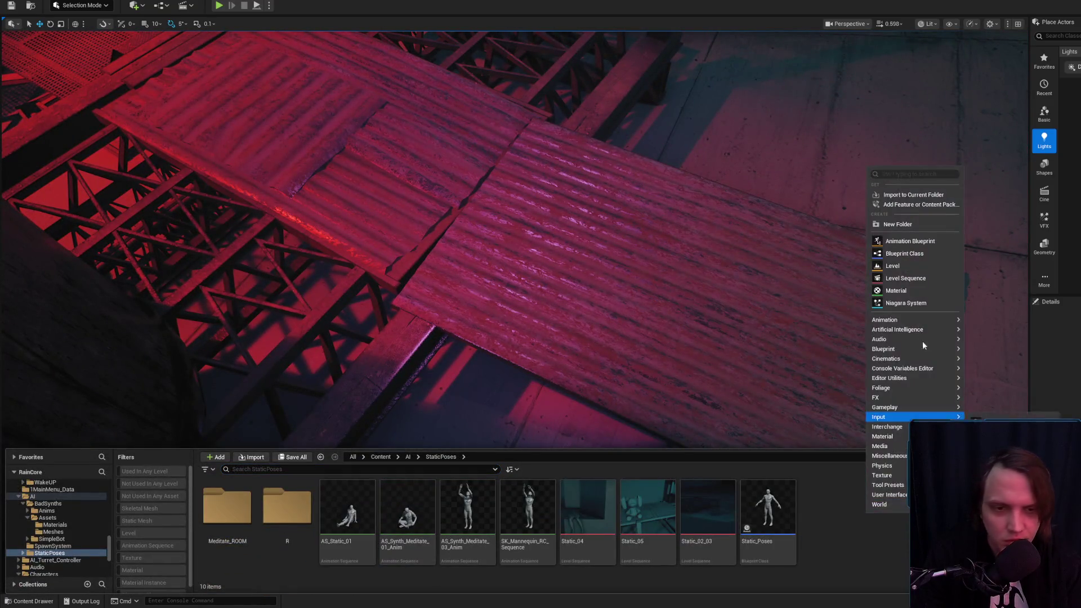
pyautogui.click(896, 288)
pyautogui.write('Static_06')
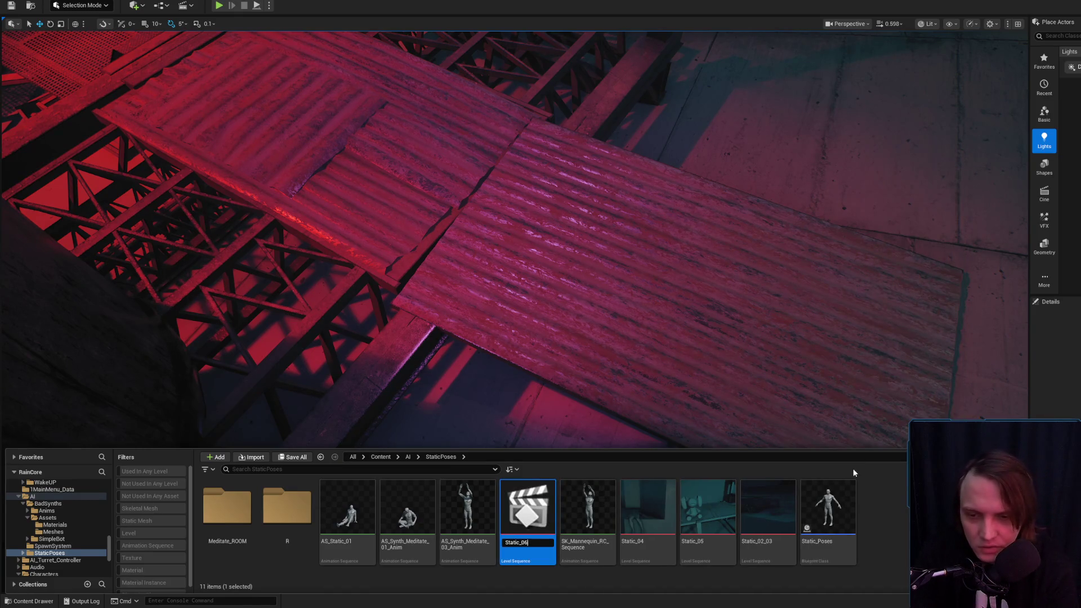
pyautogui.press('Return')
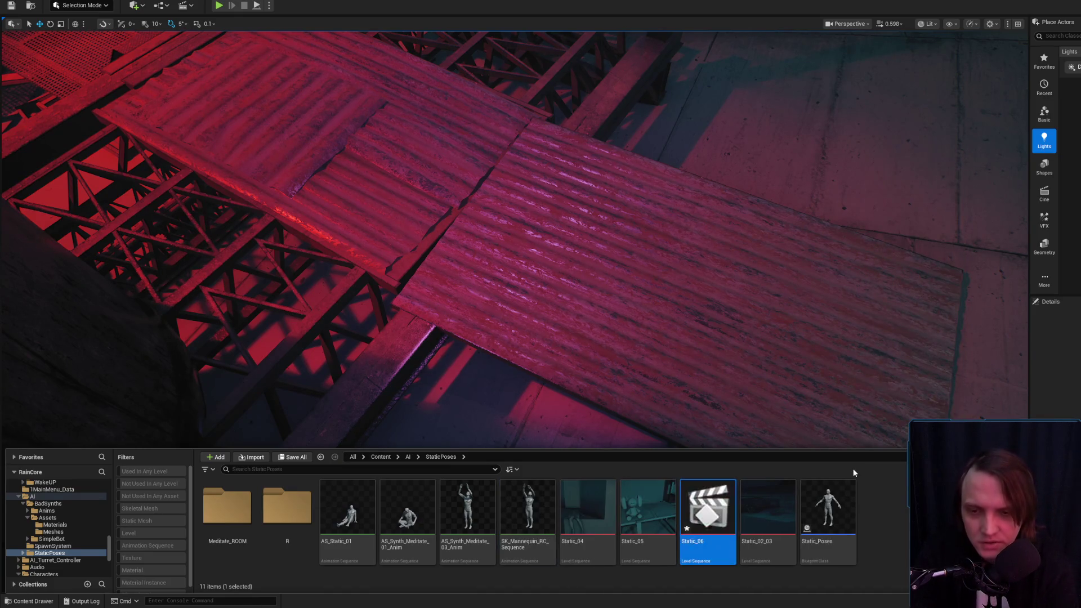
# Open Static_06 in Sequencer, save it, and switch over to the web browser.
pyautogui.doubleClick(722, 513)
pyautogui.rightClick(718, 513)
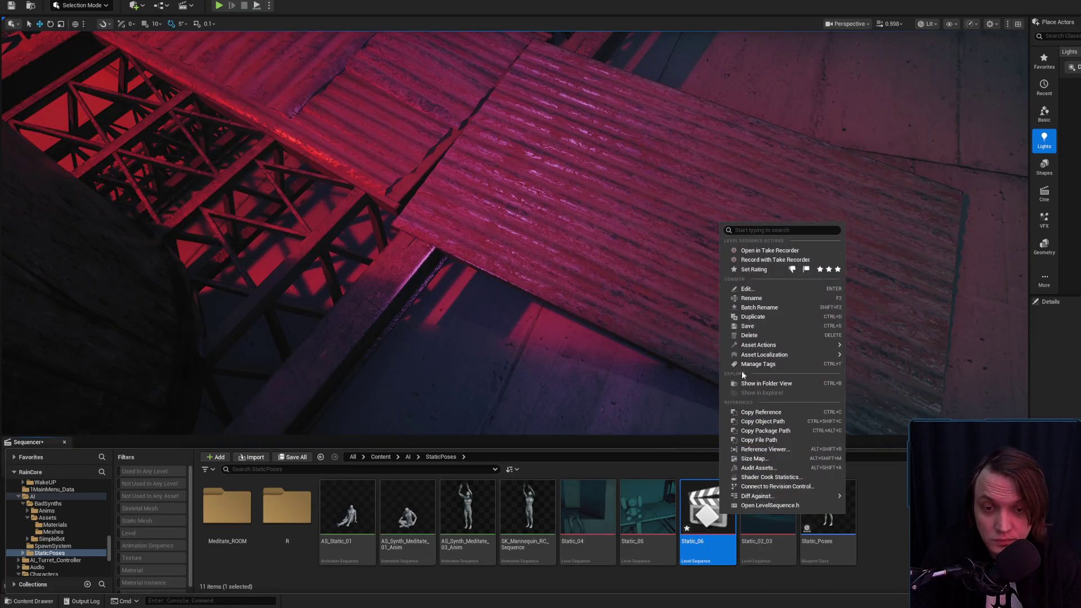
pyautogui.click(754, 326)
pyautogui.scroll(-5, 741, 346)
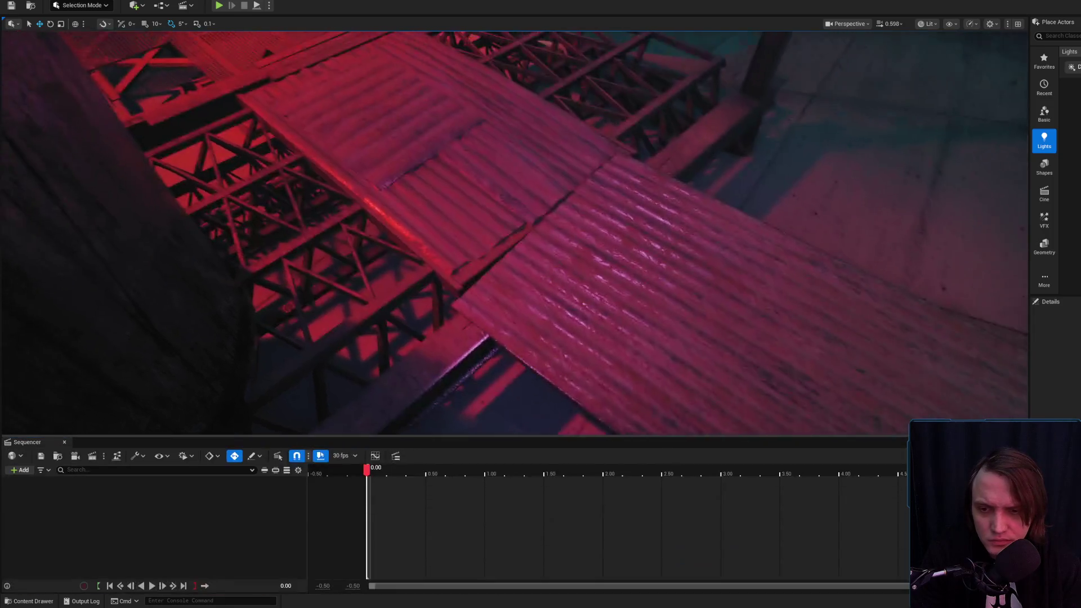
pyautogui.click(33, 601)
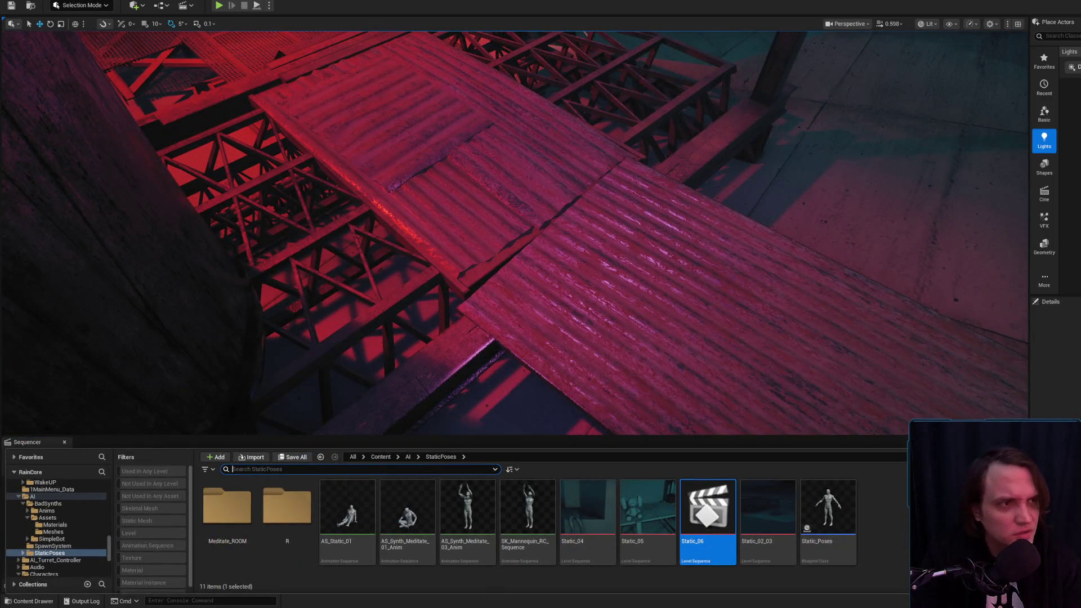
pyautogui.hotkey('alt', 'Tab')
pyautogui.click(878, 505)
# Close the image search tab, play the SHEXPIR NightDrive 3 Mix on YouTube, then minimize the browser.
pyautogui.click(902, 83)
pyautogui.click(905, 83)
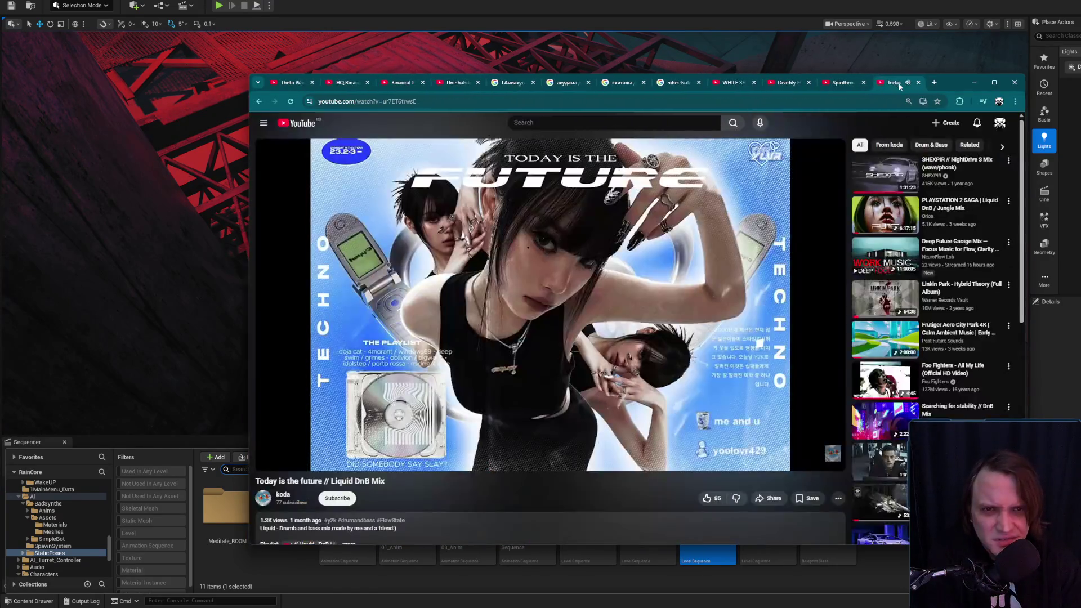
pyautogui.click(309, 119)
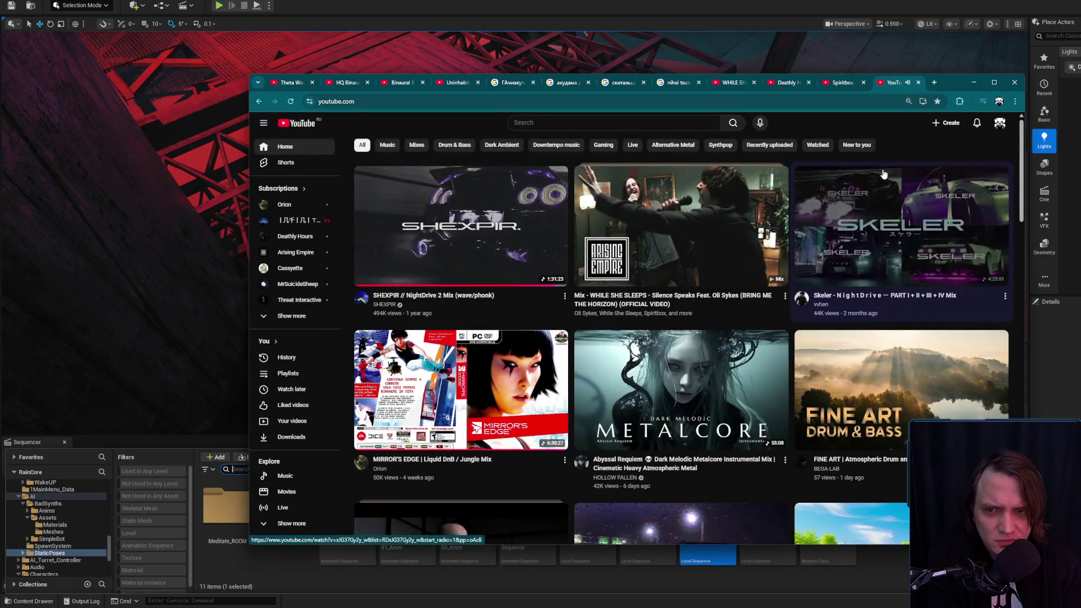
pyautogui.click(434, 295)
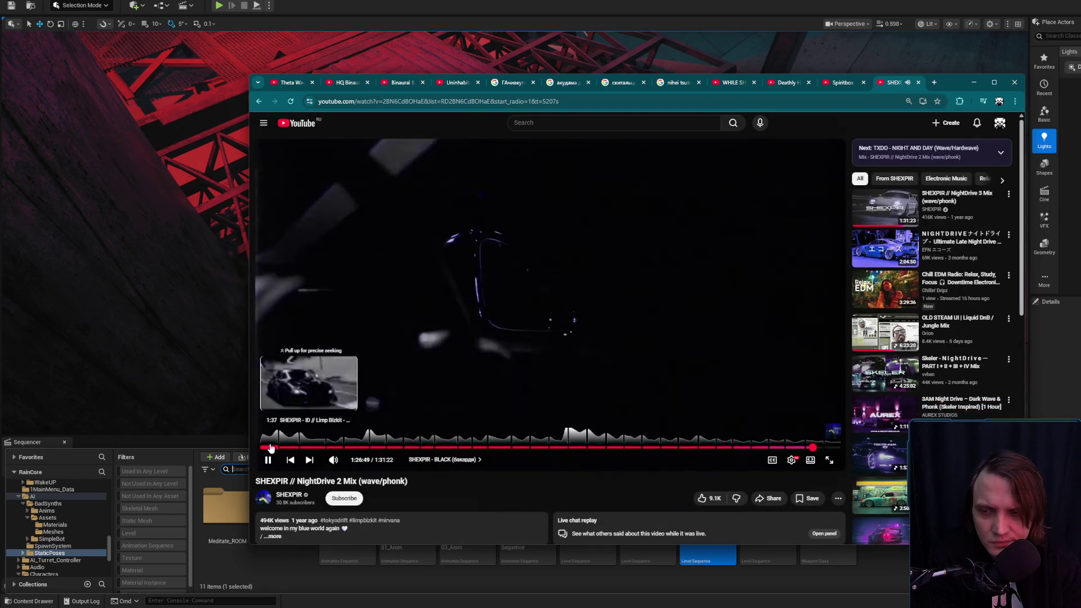
pyautogui.hotkey('alt', 'Left')
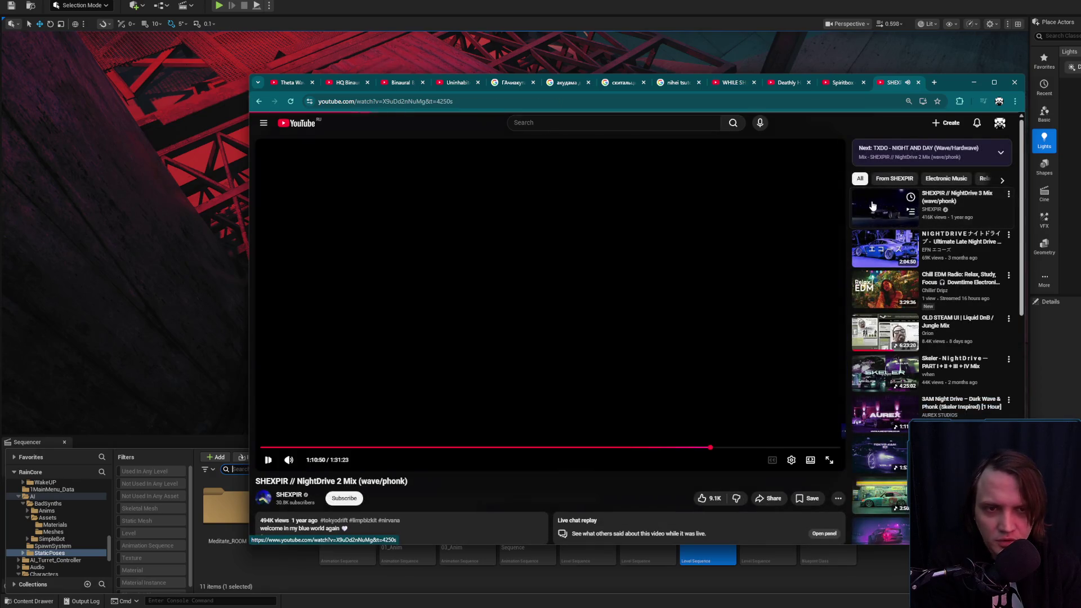
pyautogui.hotkey('alt', 'Left')
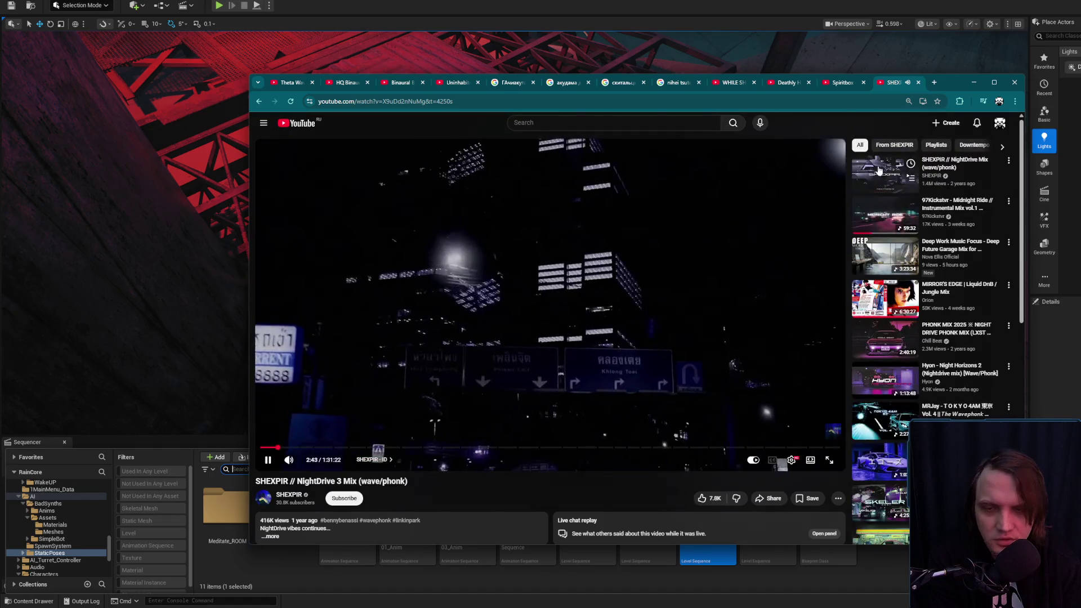
pyautogui.click(980, 83)
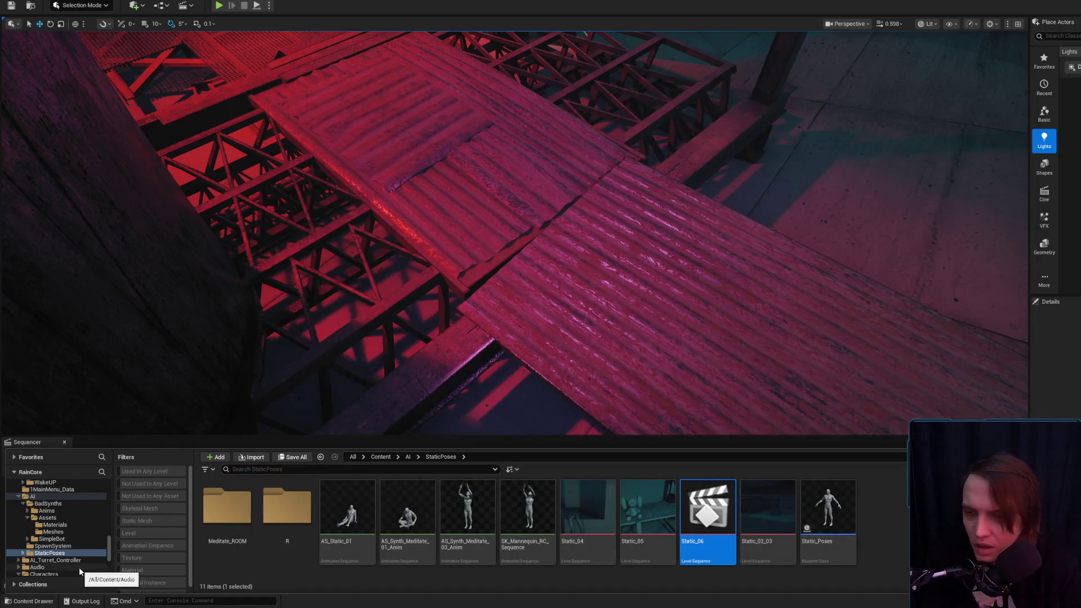
# Place SK_Synth_Female_01 from BadSynths (Skeletal Mesh filter) on the rooftop floor and add it to the sequence.
pyautogui.moveTo(542, 355); pyautogui.dragTo(542, 326)
pyautogui.click(10, 604)
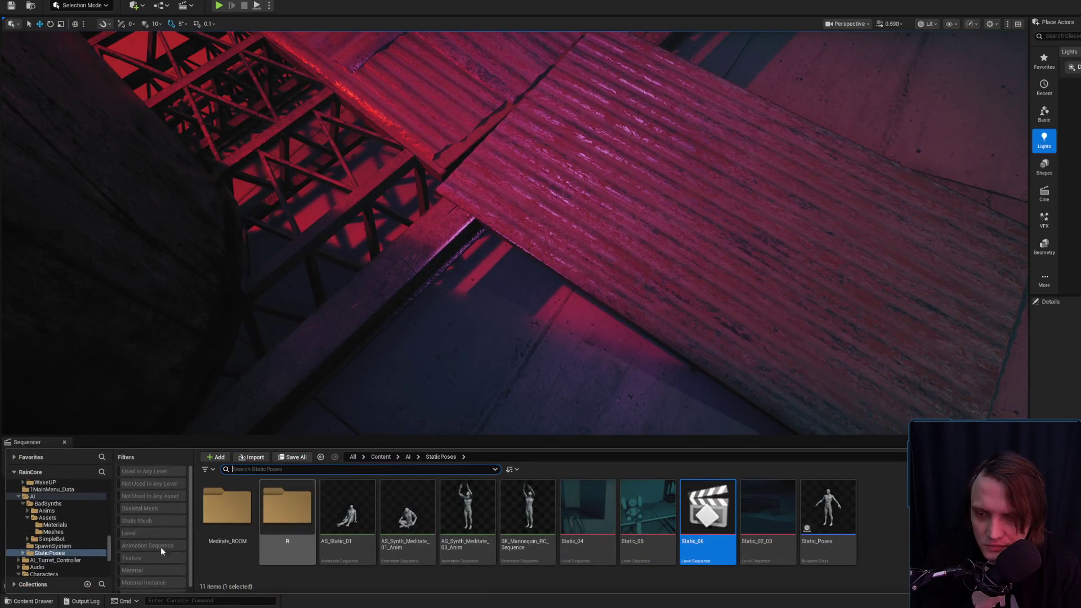
pyautogui.click(58, 503)
pyautogui.click(142, 509)
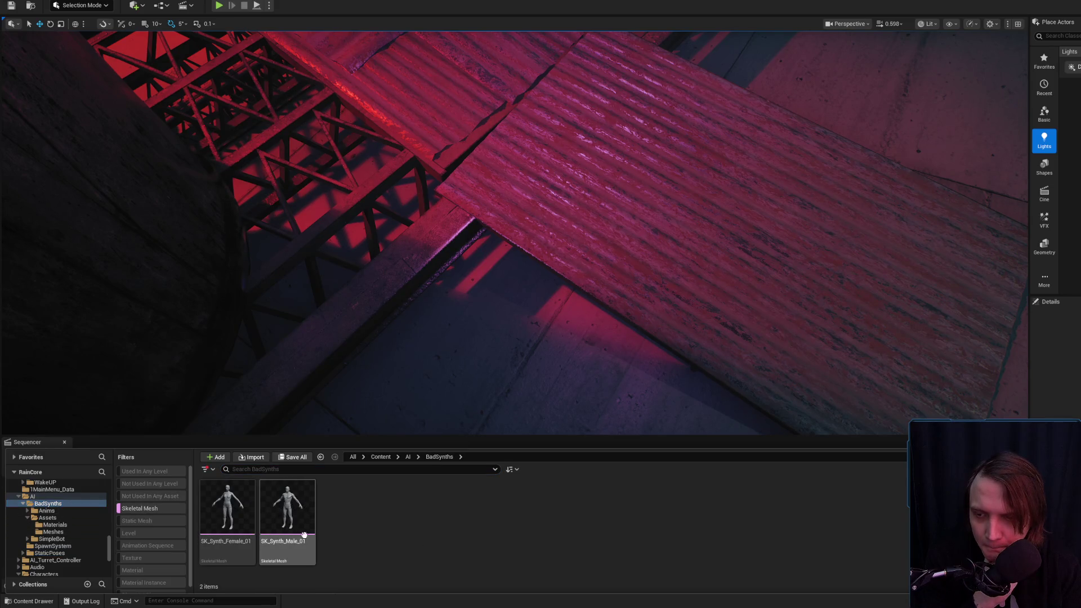
pyautogui.click(287, 516)
pyautogui.click(227, 518)
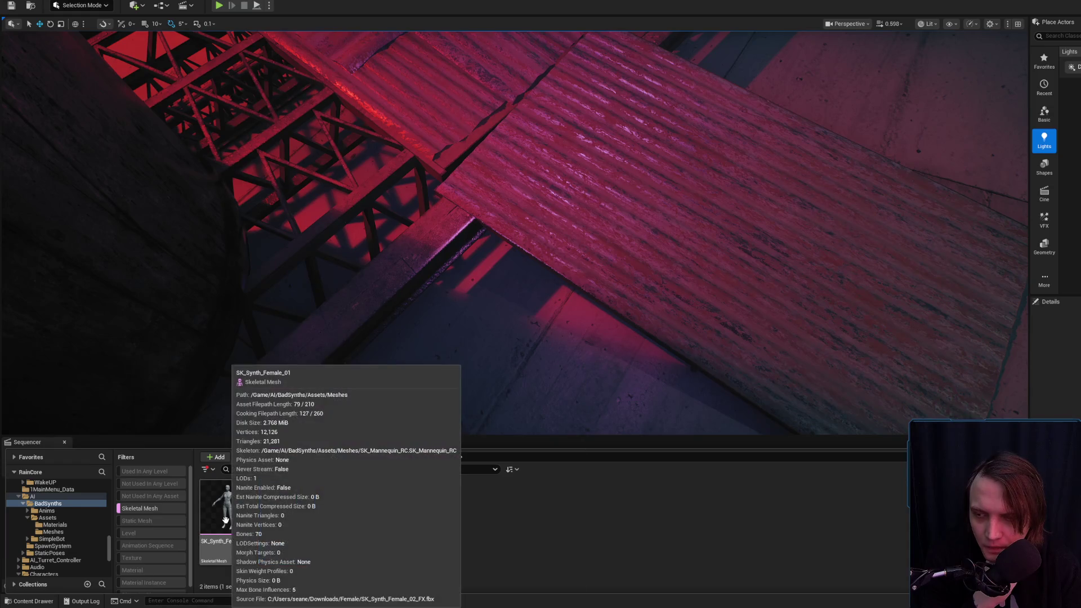
pyautogui.moveTo(228, 517)
pyautogui.mouseDown()
pyautogui.moveTo(526, 393)
pyautogui.moveTo(495, 386)
pyautogui.moveTo(499, 374)
pyautogui.mouseUp()
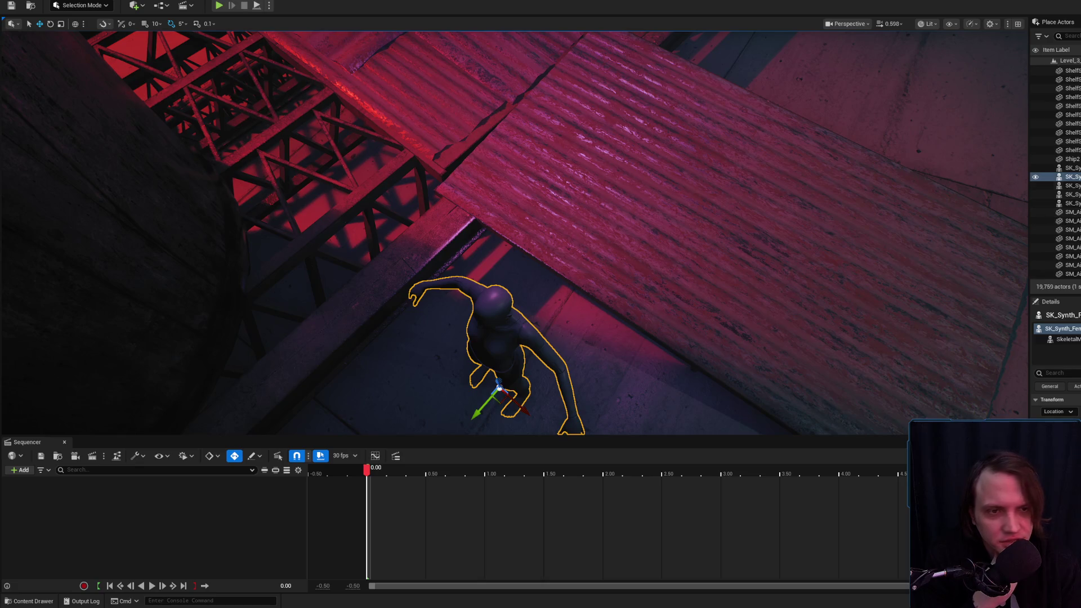
pyautogui.moveTo(195, 499); pyautogui.dragTo(139, 506)
# Bake the SK_Synth_Female_2 track to the CR_Mannequin_Body control rig.
pyautogui.click(132, 487)
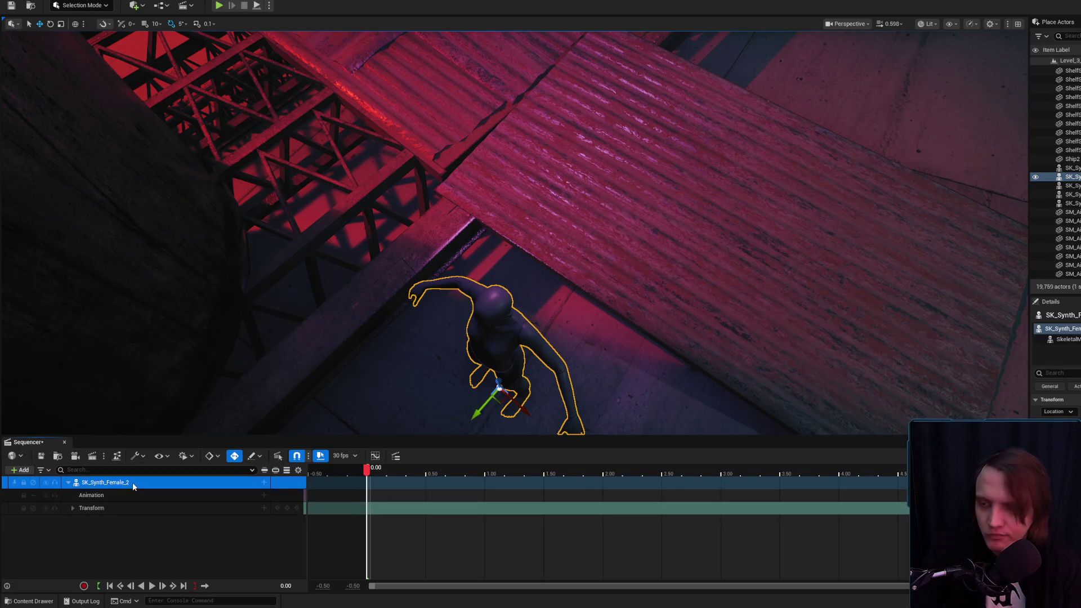
pyautogui.rightClick(133, 482)
pyautogui.moveTo(184, 285)
pyautogui.click(212, 273)
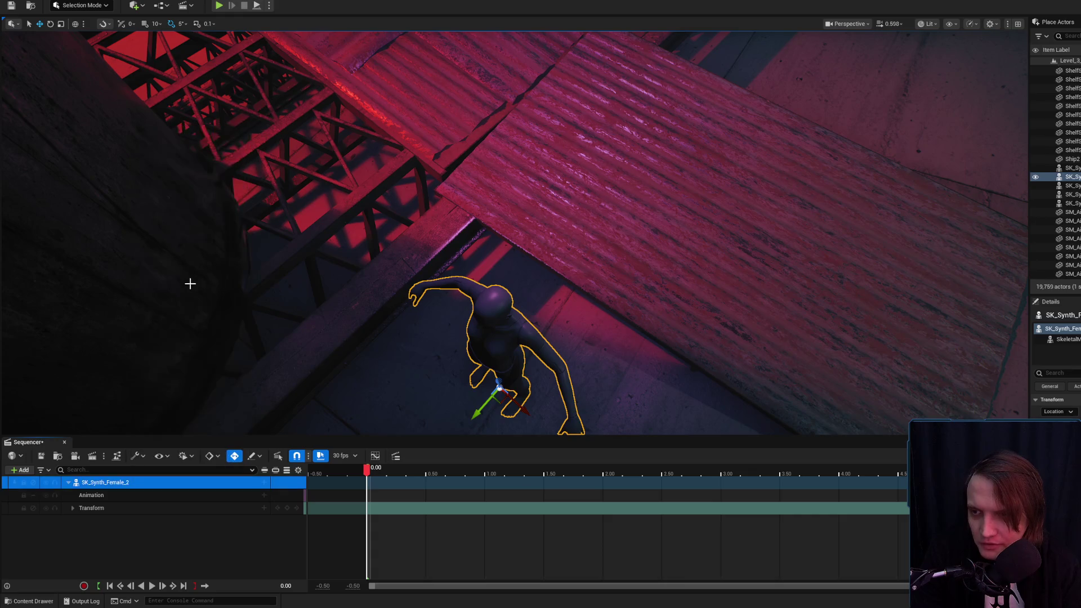
pyautogui.rightClick(154, 483)
pyautogui.moveTo(240, 282)
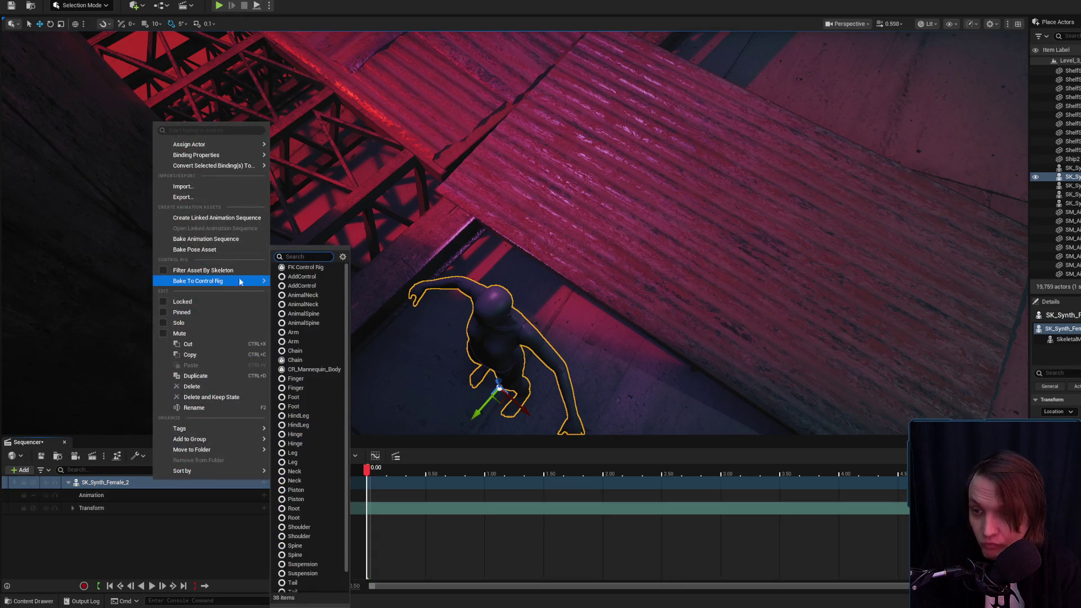
pyautogui.click(309, 371)
pyautogui.click(814, 389)
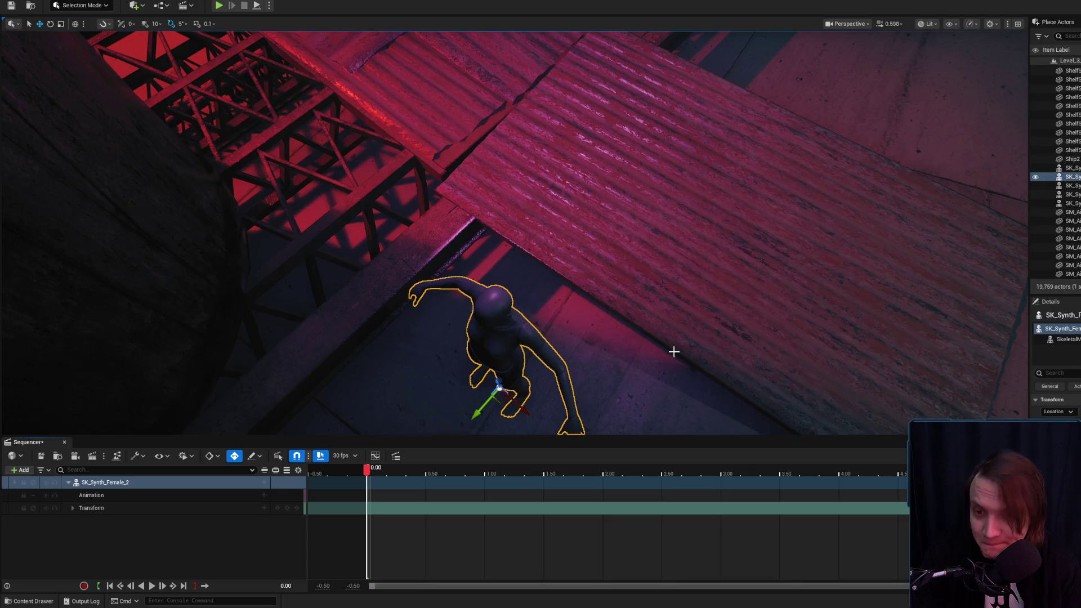
# Rotate the female synth's root control so she lies on the ground.
pyautogui.moveTo(627, 267); pyautogui.dragTo(627, 266)
pyautogui.moveTo(567, 293); pyautogui.dragTo(568, 293)
pyautogui.moveTo(684, 352)
pyautogui.mouseDown()
pyautogui.moveTo(636, 370)
pyautogui.moveTo(686, 349)
pyautogui.mouseUp()
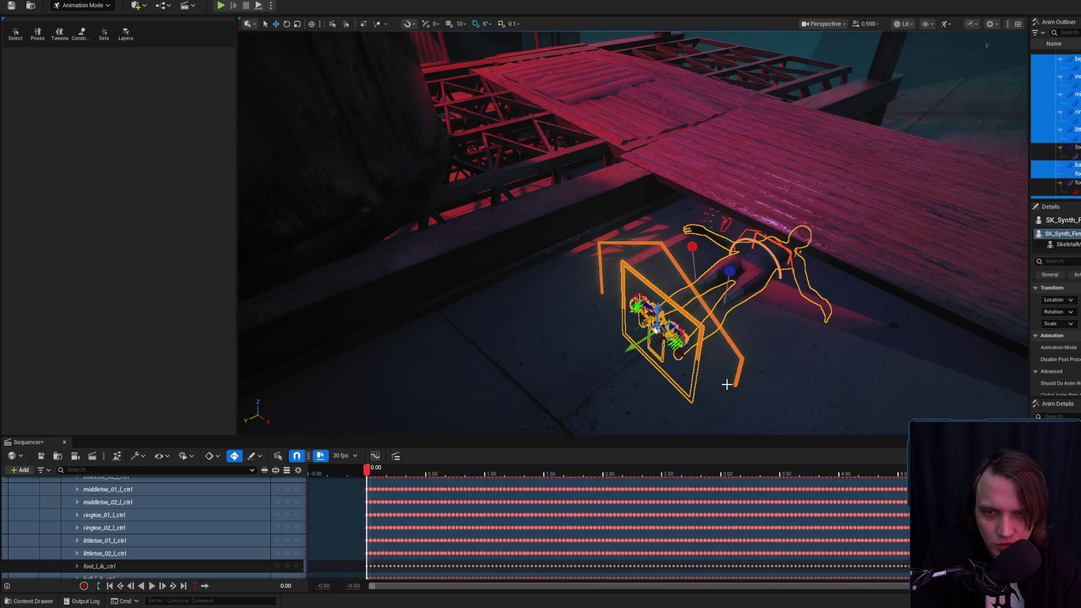
pyautogui.click(763, 276)
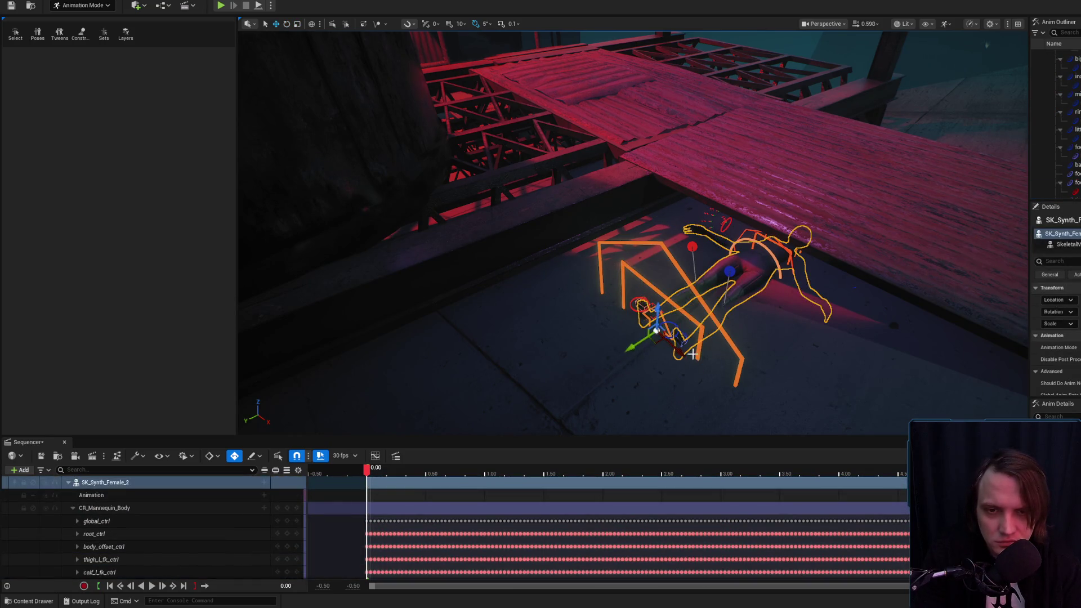
pyautogui.moveTo(607, 274)
pyautogui.mouseDown()
pyautogui.moveTo(526, 363)
pyautogui.moveTo(515, 198)
pyautogui.mouseUp()
# Rotate the female synth's rig by -5° and select the right foot IK control.
pyautogui.press('e')
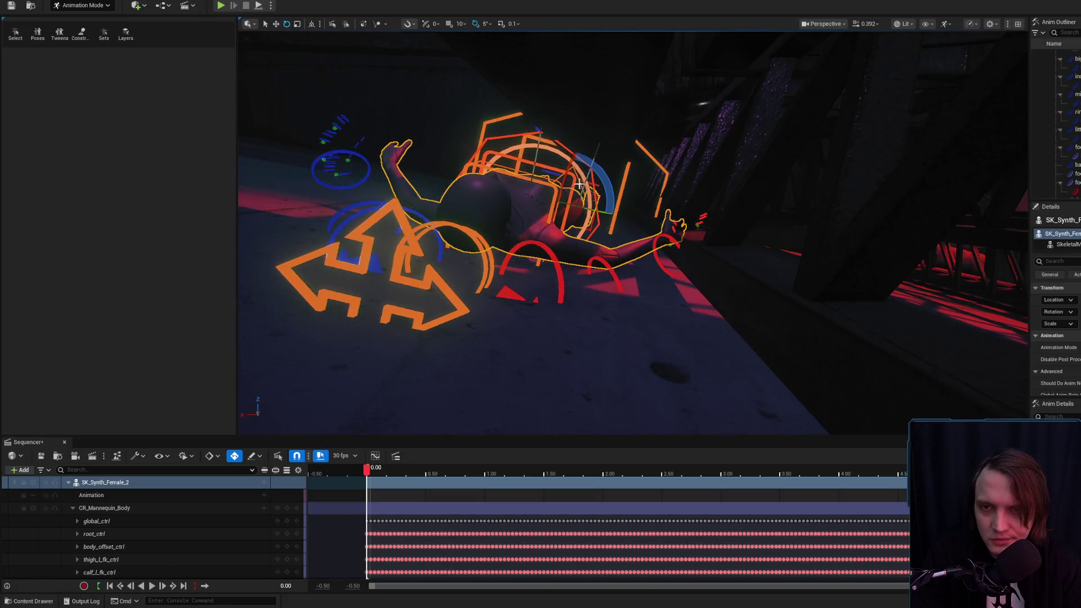
pyautogui.moveTo(511, 187); pyautogui.dragTo(564, 177)
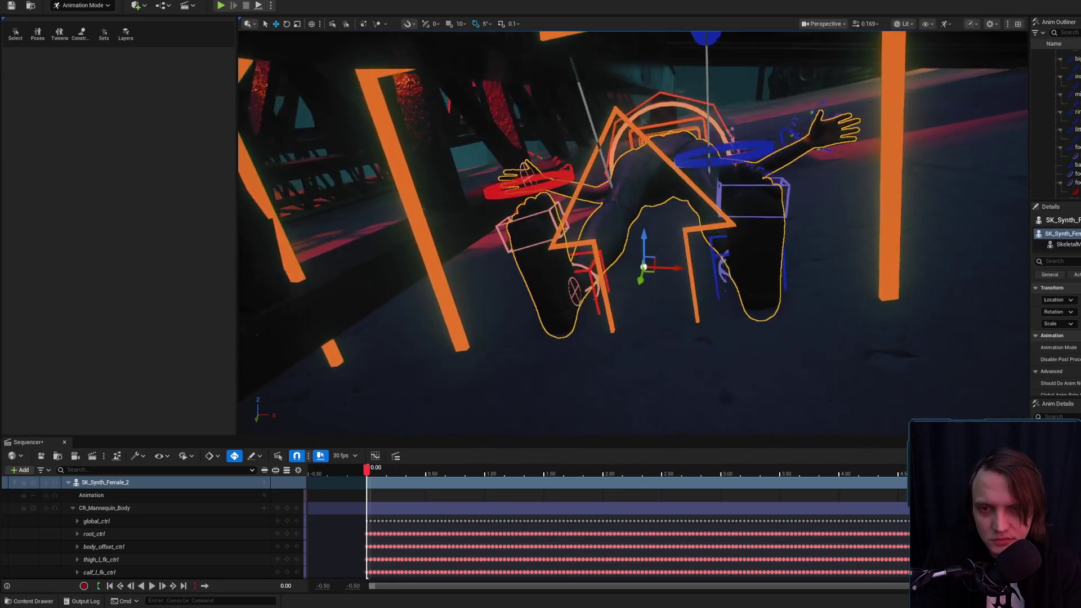
pyautogui.click(617, 288)
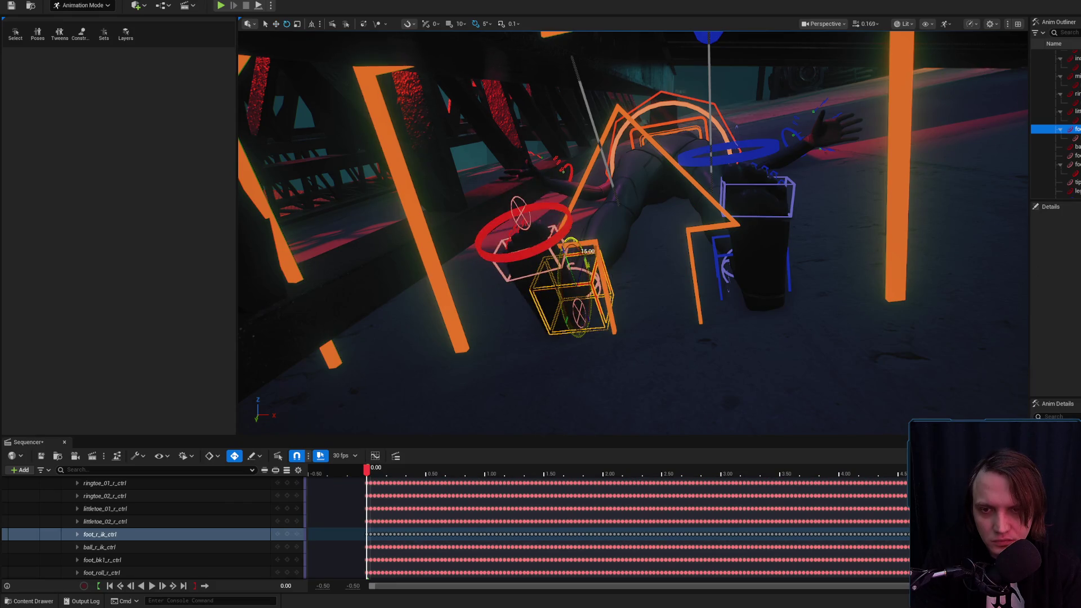
pyautogui.click(728, 260)
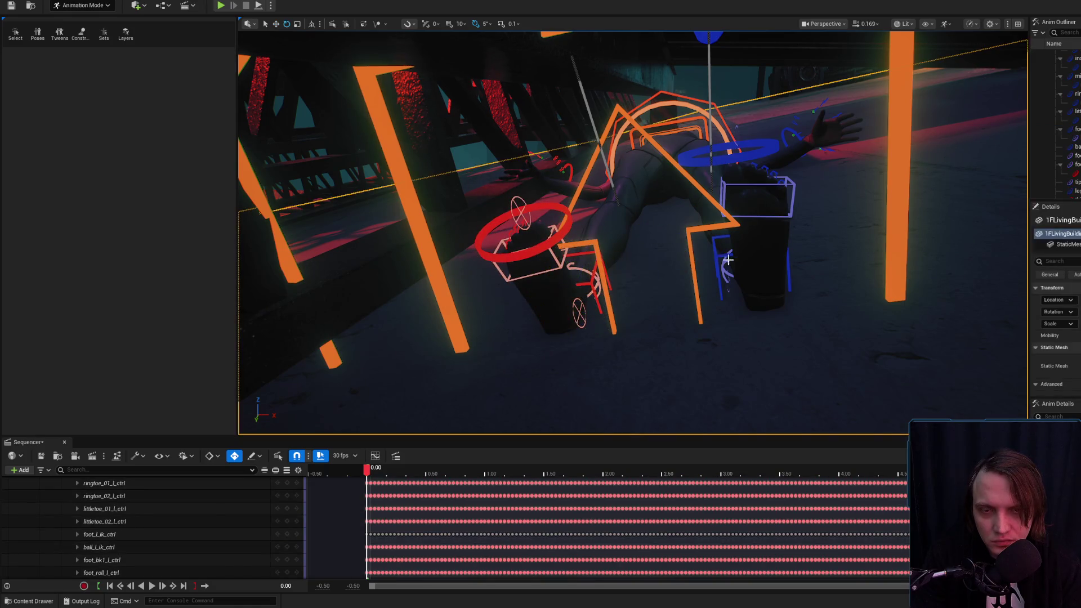
pyautogui.click(586, 290)
pyautogui.press('f')
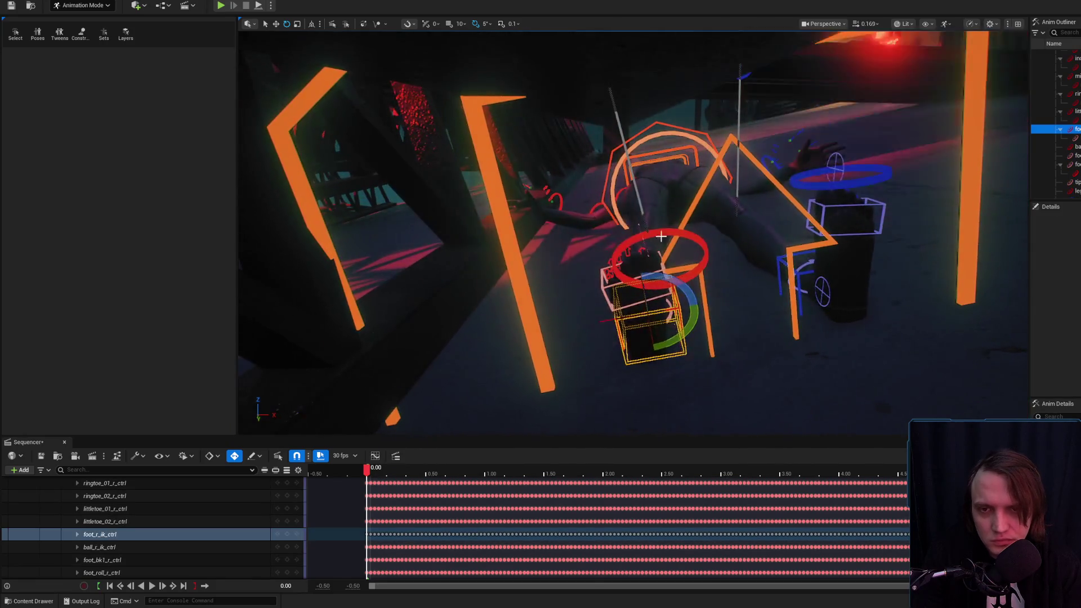
# Move foot_r_ik_ctrl outward to reposition the right foot, then switch back to translate.
pyautogui.click(665, 242)
pyautogui.moveTo(782, 288); pyautogui.dragTo(700, 312)
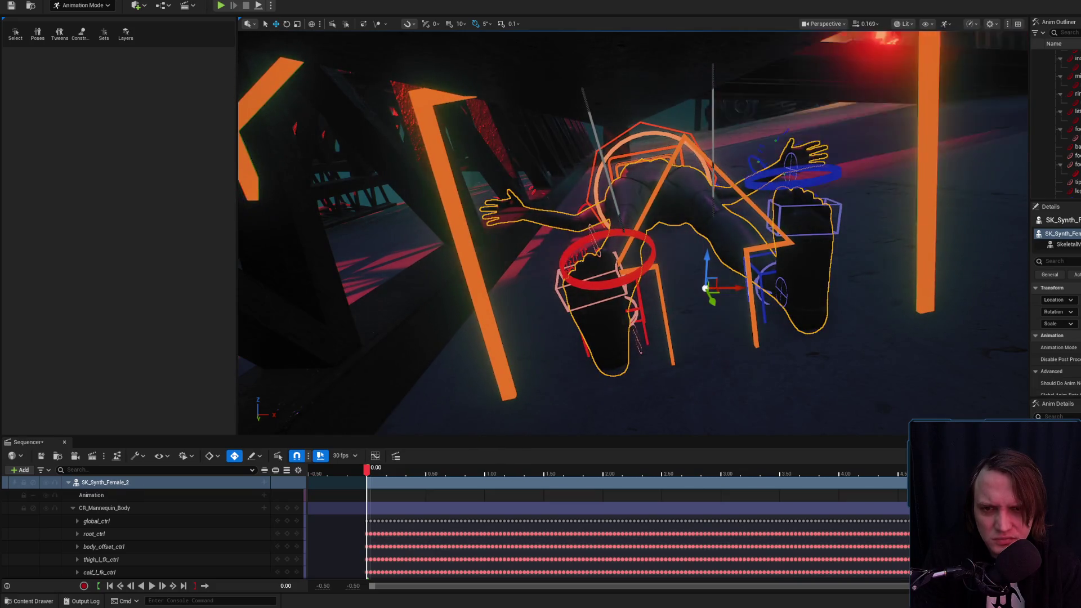
pyautogui.click(646, 312)
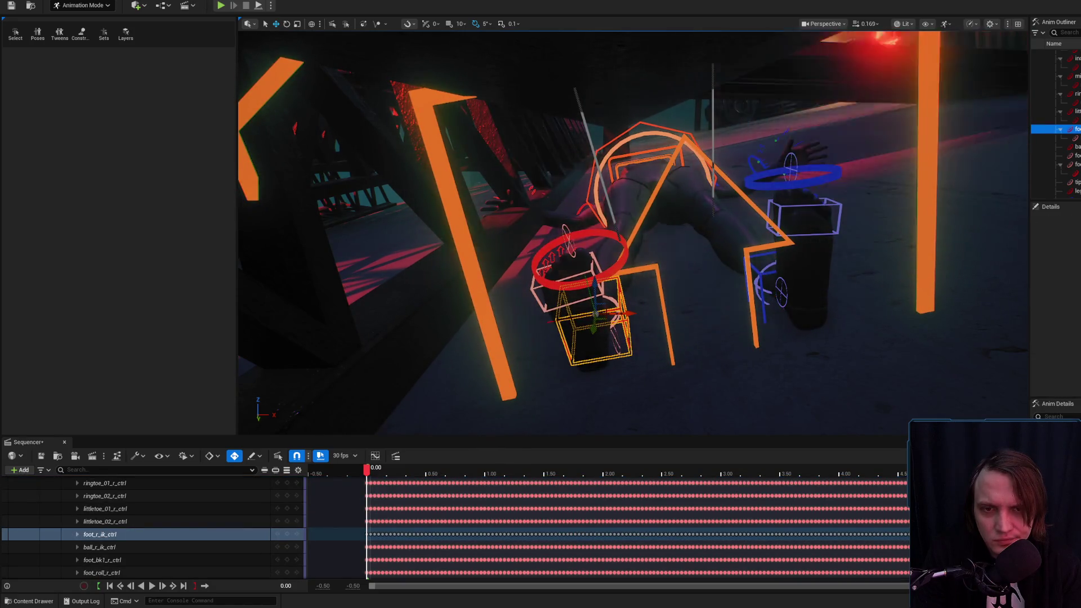
pyautogui.moveTo(806, 287); pyautogui.dragTo(758, 287)
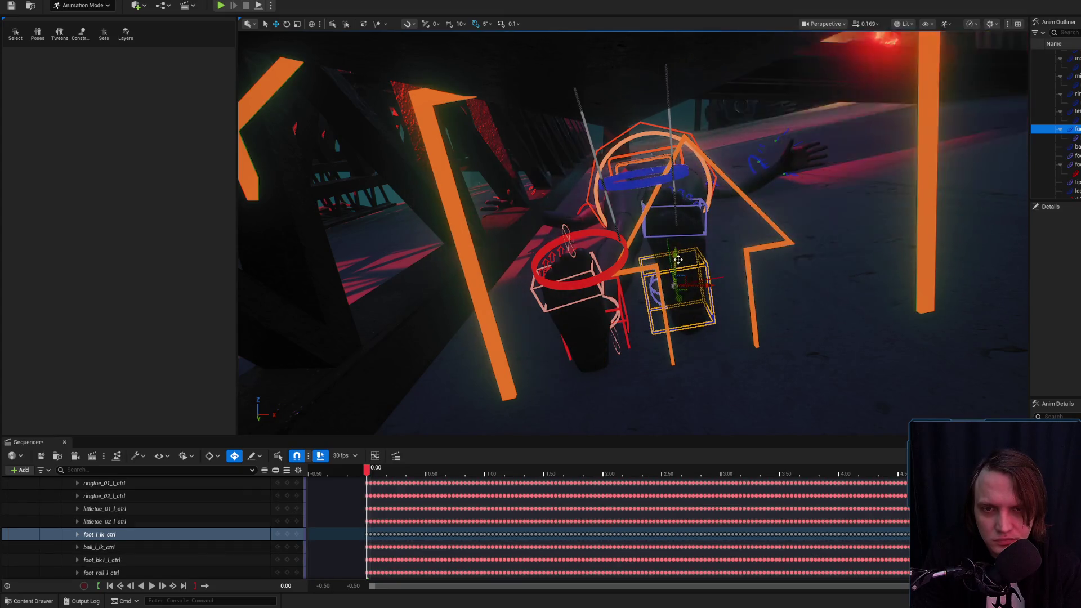
pyautogui.moveTo(681, 280)
pyautogui.mouseDown()
pyautogui.moveTo(685, 260)
pyautogui.moveTo(639, 258)
pyautogui.mouseUp()
pyautogui.moveTo(498, 332); pyautogui.dragTo(476, 310)
pyautogui.scroll(-1, 481, 315)
pyautogui.moveTo(599, 215)
pyautogui.mouseDown()
pyautogui.moveTo(635, 214)
pyautogui.moveTo(657, 261)
pyautogui.moveTo(667, 258)
pyautogui.moveTo(666, 227)
pyautogui.moveTo(713, 257)
pyautogui.moveTo(675, 258)
pyautogui.moveTo(676, 221)
pyautogui.moveTo(662, 207)
pyautogui.mouseUp()
pyautogui.press('w')
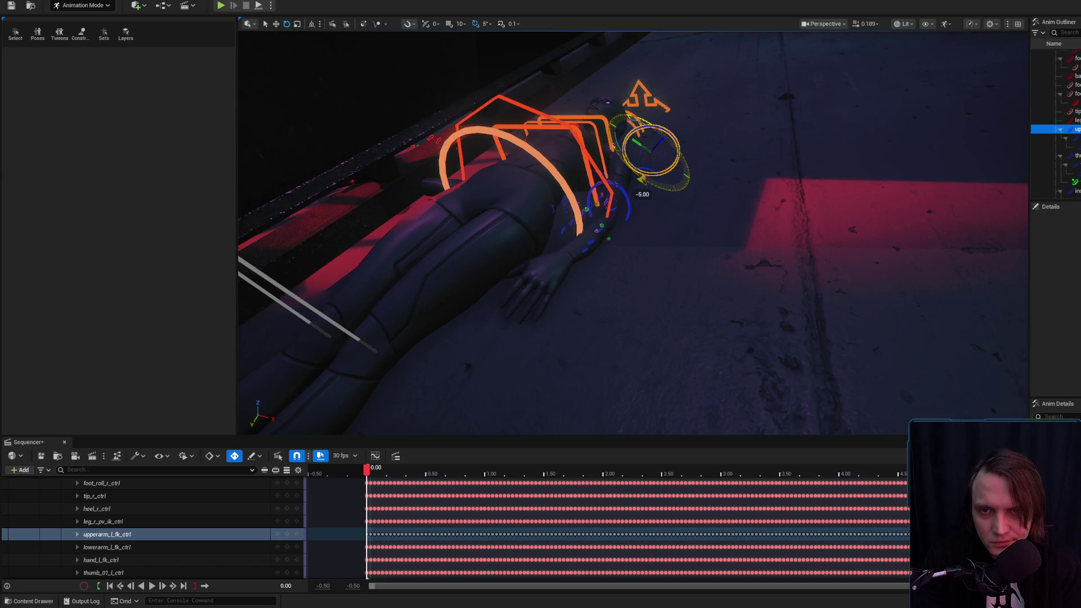
# Select the left arm's forearm, upper arm and hand FK controls in turn.
pyautogui.moveTo(644, 169)
pyautogui.mouseDown()
pyautogui.moveTo(636, 174)
pyautogui.moveTo(651, 165)
pyautogui.mouseUp()
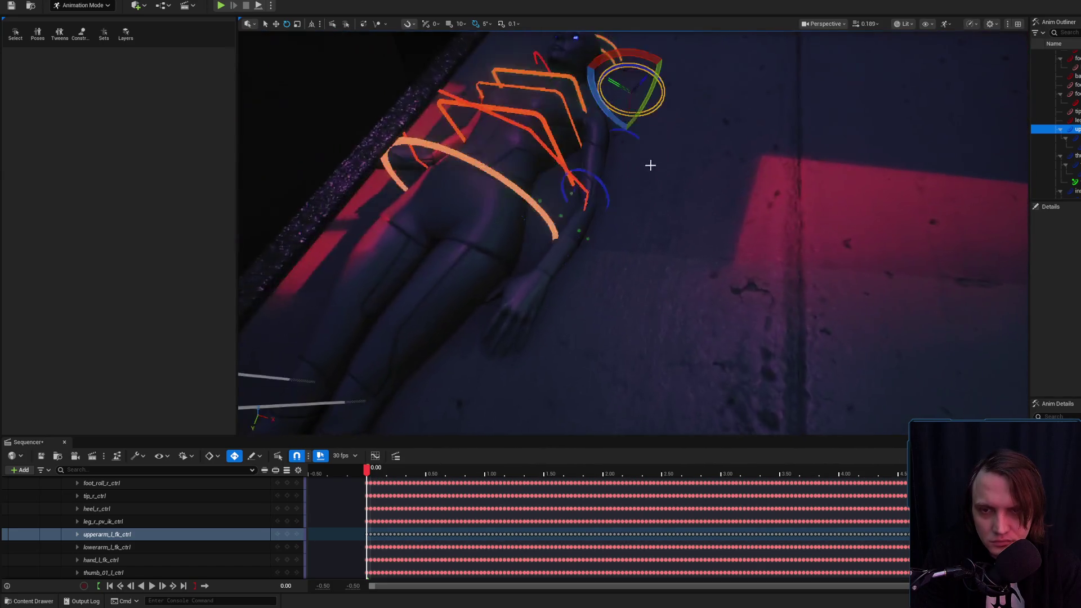
pyautogui.click(618, 132)
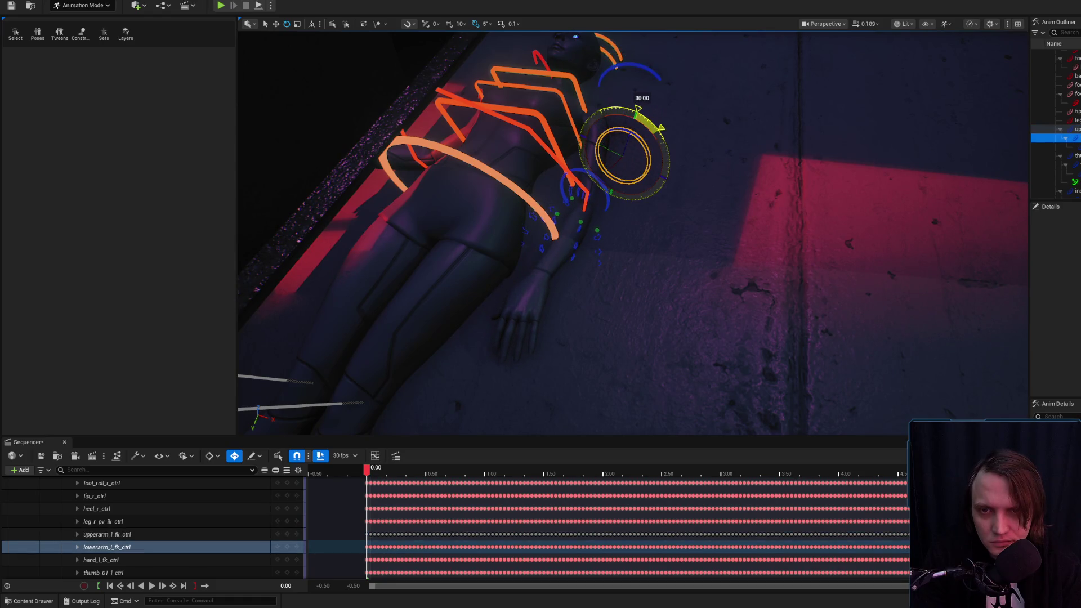
pyautogui.click(619, 110)
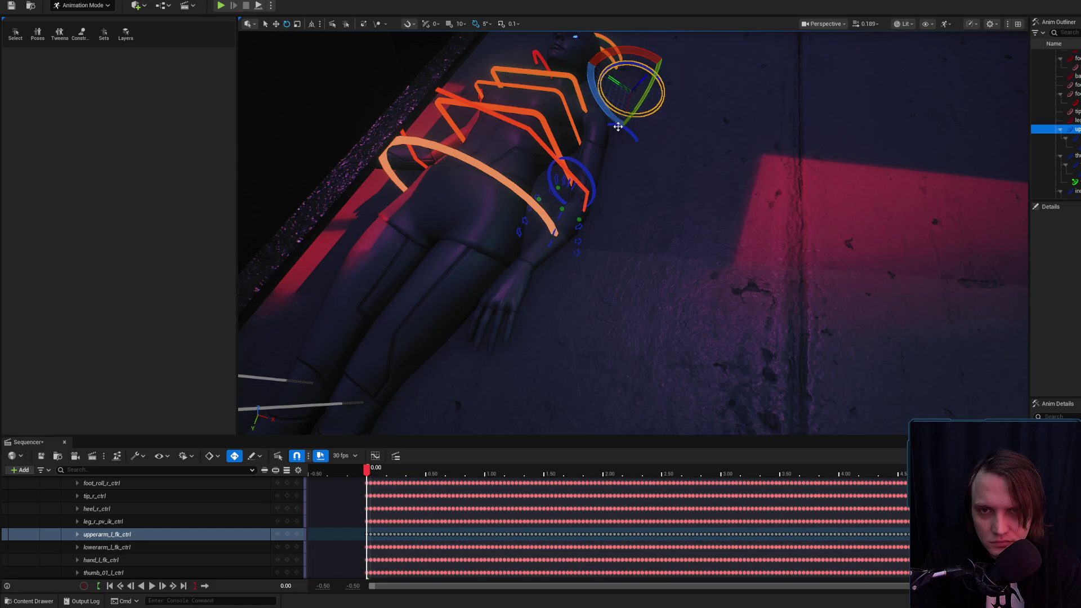
pyautogui.click(600, 168)
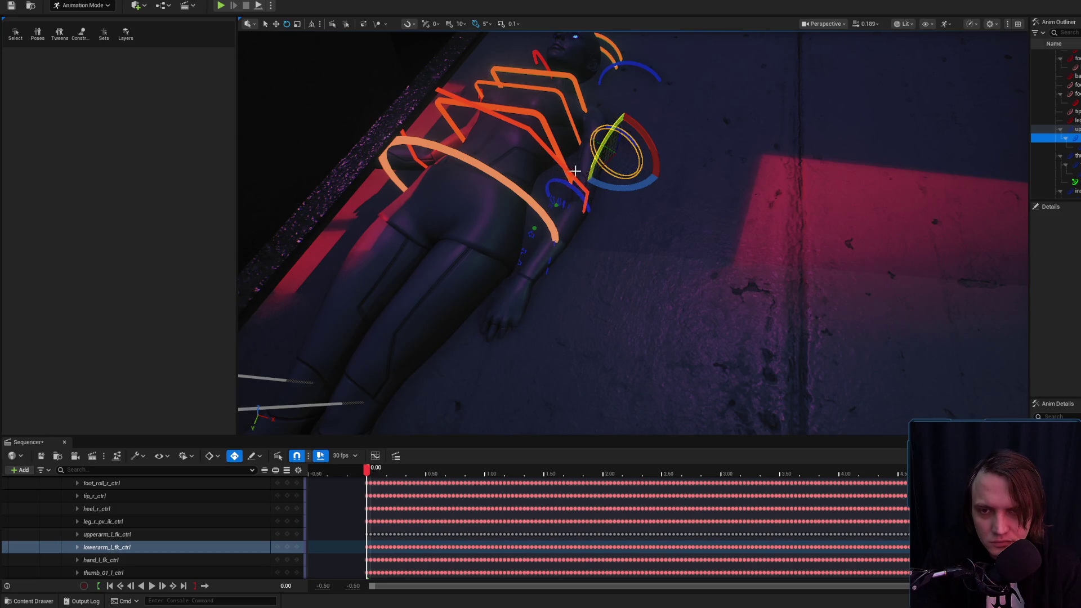
pyautogui.click(534, 213)
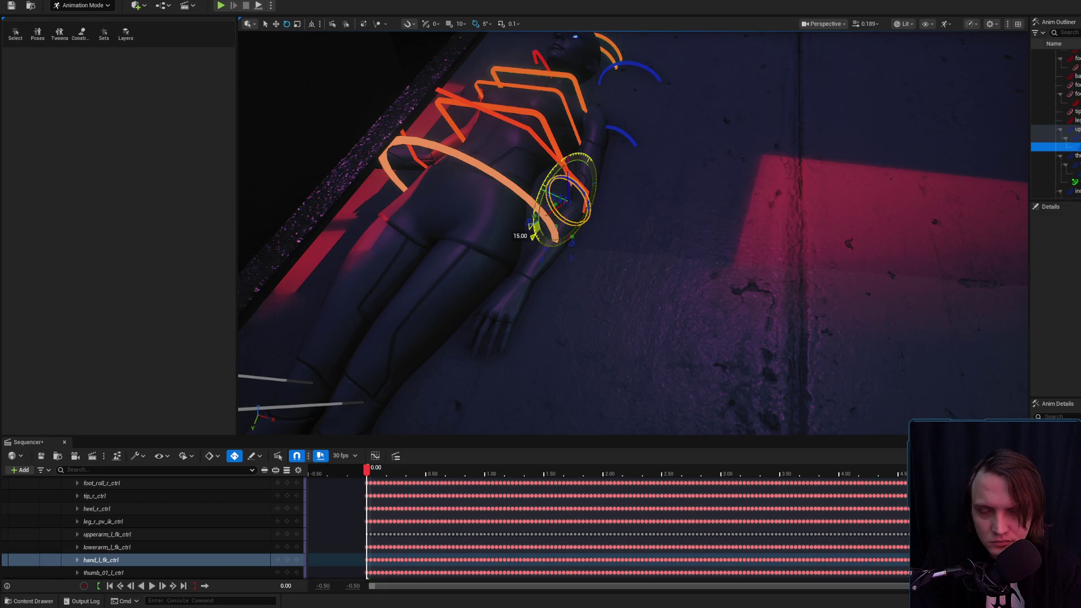
pyautogui.scroll(-10, 636, 184)
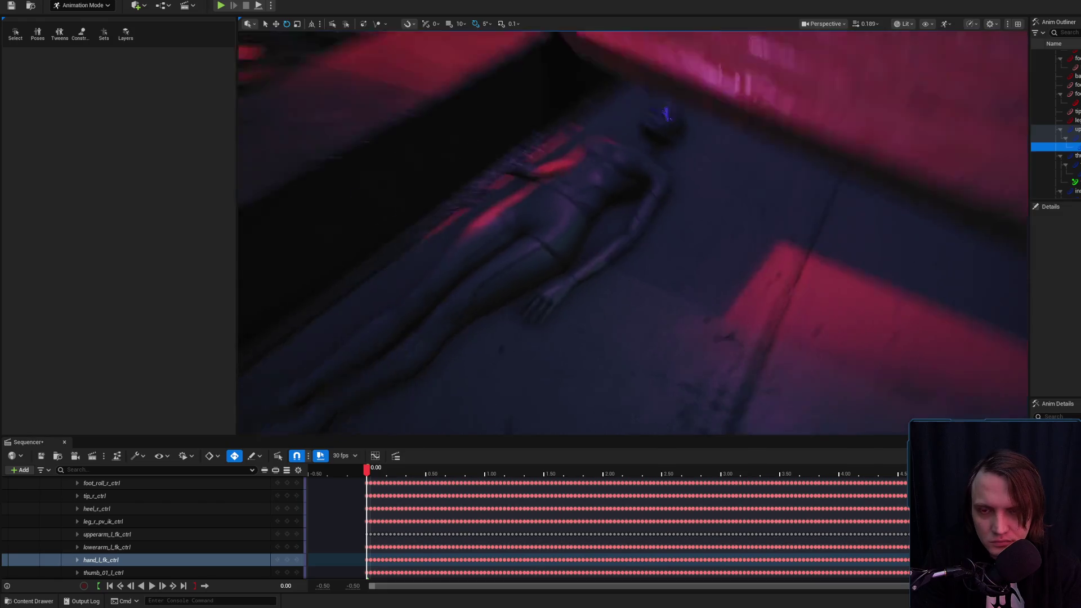
pyautogui.press('w')
pyautogui.press('f')
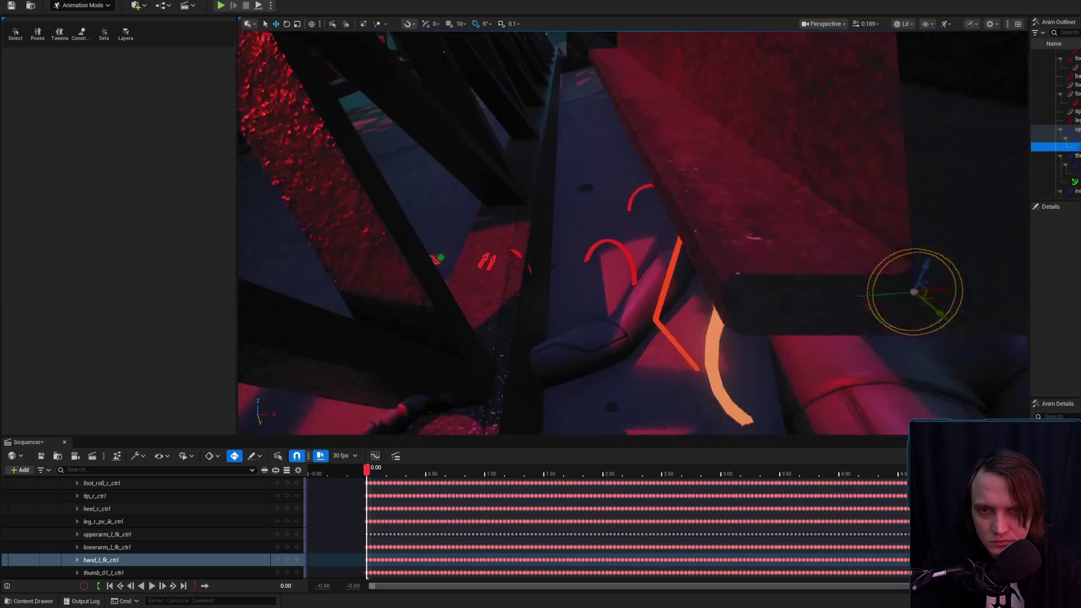
# Rotate upperarm_r_fk_ctrl about 20° and further so the right hand drops.
pyautogui.click(655, 227)
pyautogui.press('f')
pyautogui.press('e')
pyautogui.moveTo(655, 228); pyautogui.dragTo(633, 243)
pyautogui.moveTo(666, 191); pyautogui.dragTo(642, 226)
pyautogui.moveTo(665, 172); pyautogui.dragTo(613, 171)
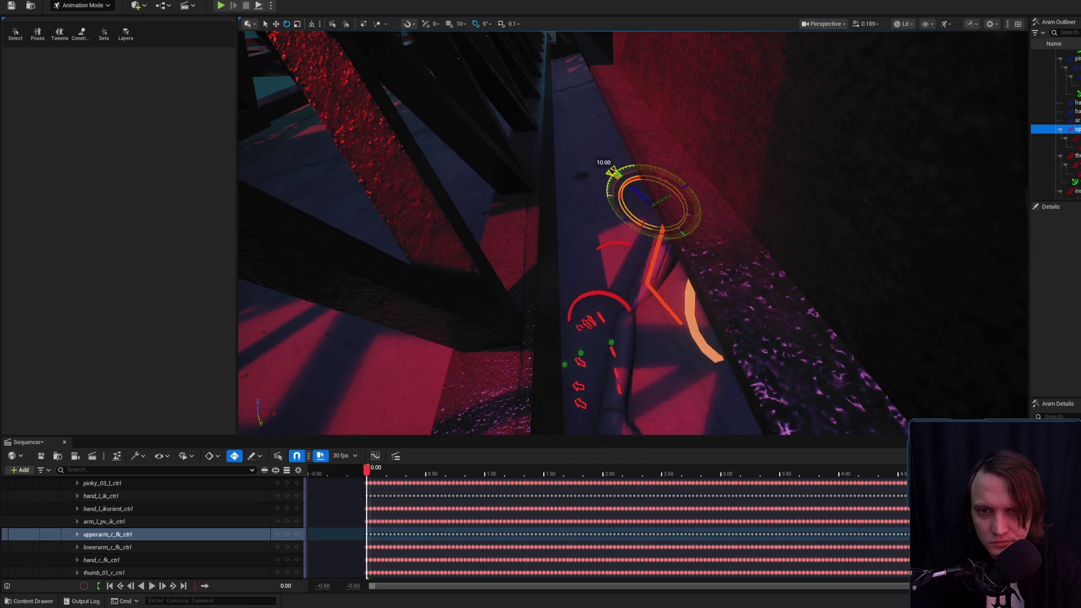
# Bend the right forearm at the elbow, ease the upper arm back 15°, and bend the forearm 15°.
pyautogui.click(613, 245)
pyautogui.moveTo(585, 243); pyautogui.dragTo(598, 269)
pyautogui.click(627, 186)
pyautogui.moveTo(684, 188); pyautogui.dragTo(663, 175)
pyautogui.moveTo(625, 244); pyautogui.dragTo(596, 230)
pyautogui.click(573, 247)
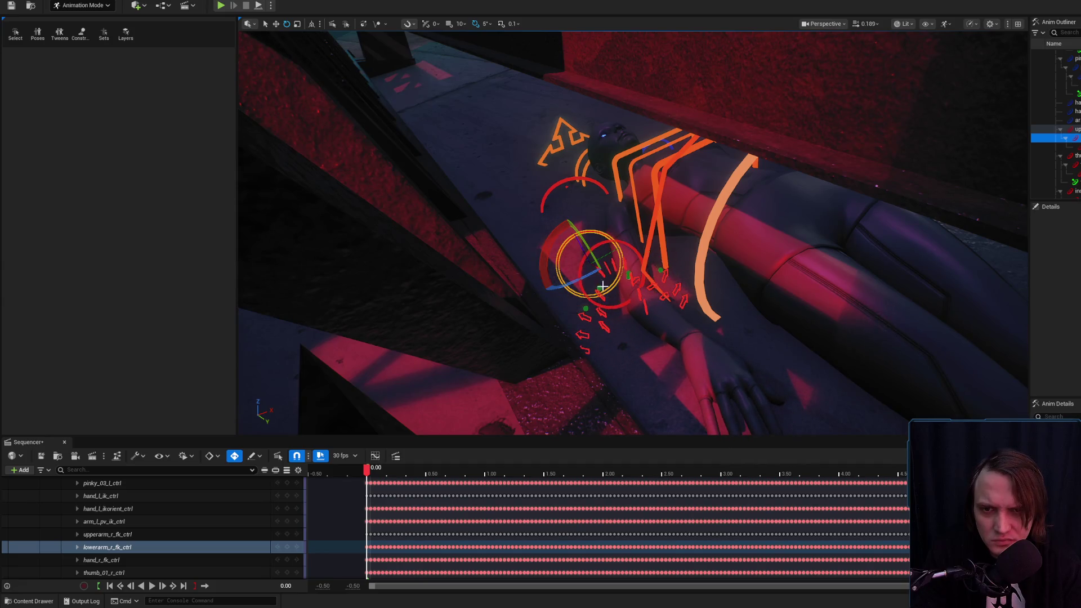
pyautogui.moveTo(579, 262); pyautogui.dragTo(550, 213)
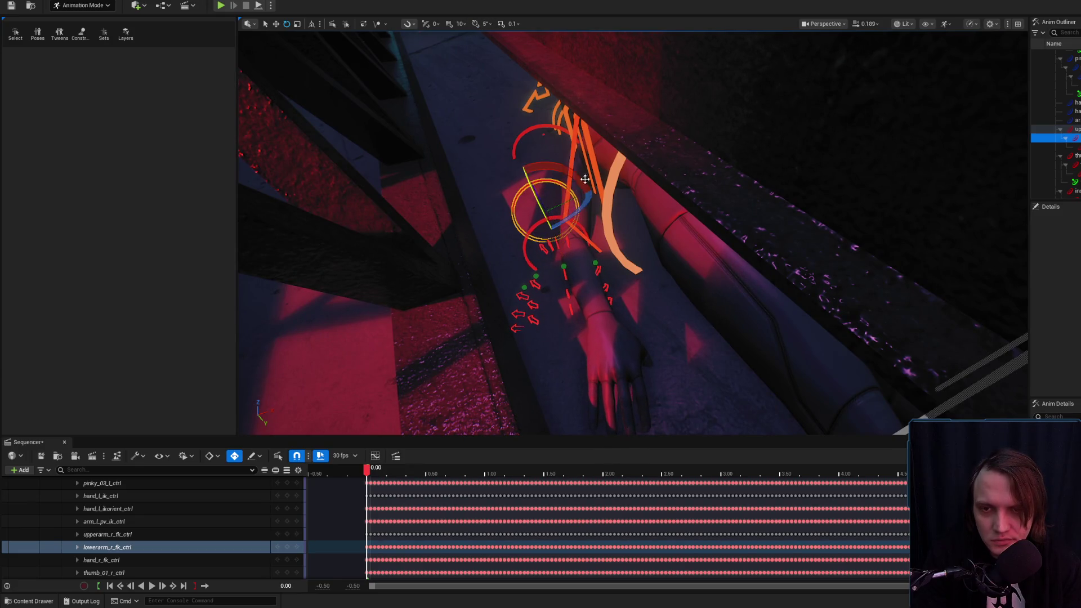
pyautogui.moveTo(639, 236)
pyautogui.mouseDown()
pyautogui.moveTo(639, 185)
pyautogui.moveTo(591, 186)
pyautogui.mouseUp()
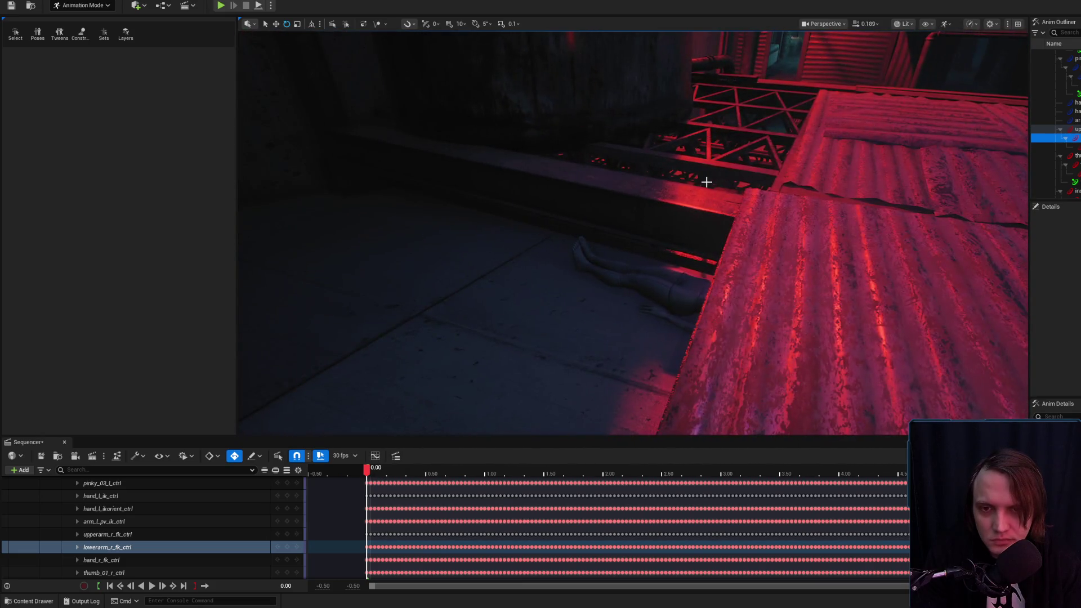
pyautogui.press('f')
pyautogui.moveTo(697, 187)
pyautogui.mouseDown()
pyautogui.moveTo(591, 248)
pyautogui.moveTo(572, 209)
pyautogui.moveTo(535, 226)
pyautogui.mouseUp()
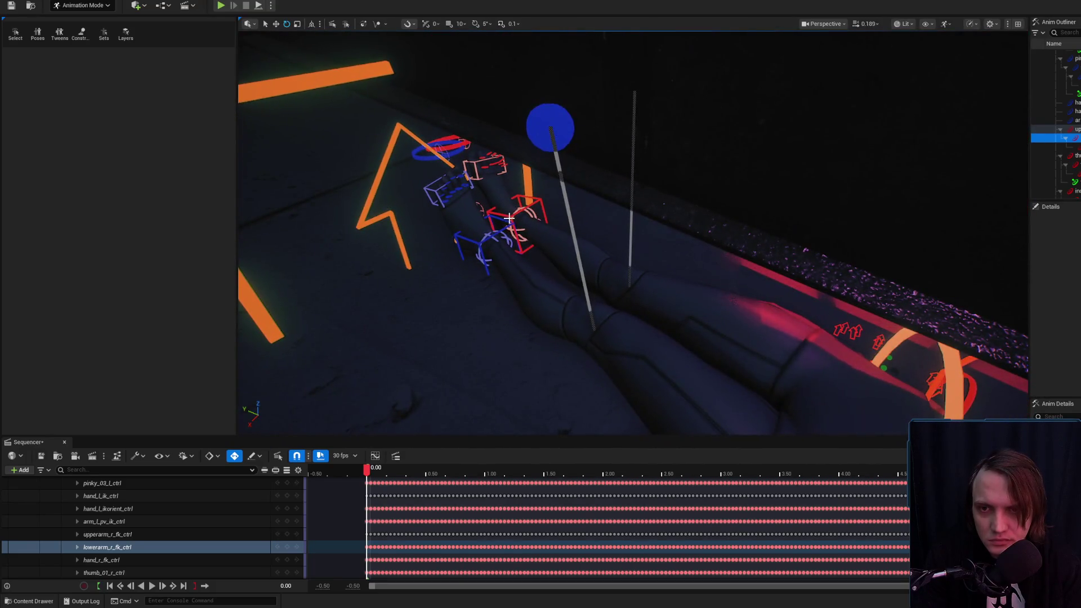
# Select the hips control and switch to the rotate gizmo with rig controls shown.
pyautogui.click(531, 230)
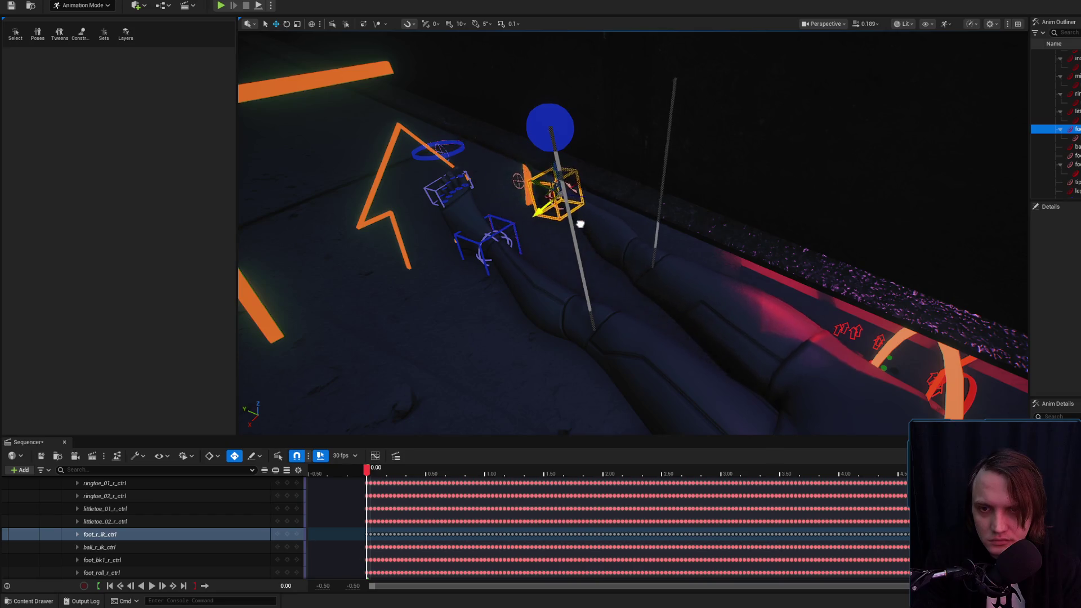
pyautogui.moveTo(608, 212); pyautogui.dragTo(597, 241)
pyautogui.click(635, 173)
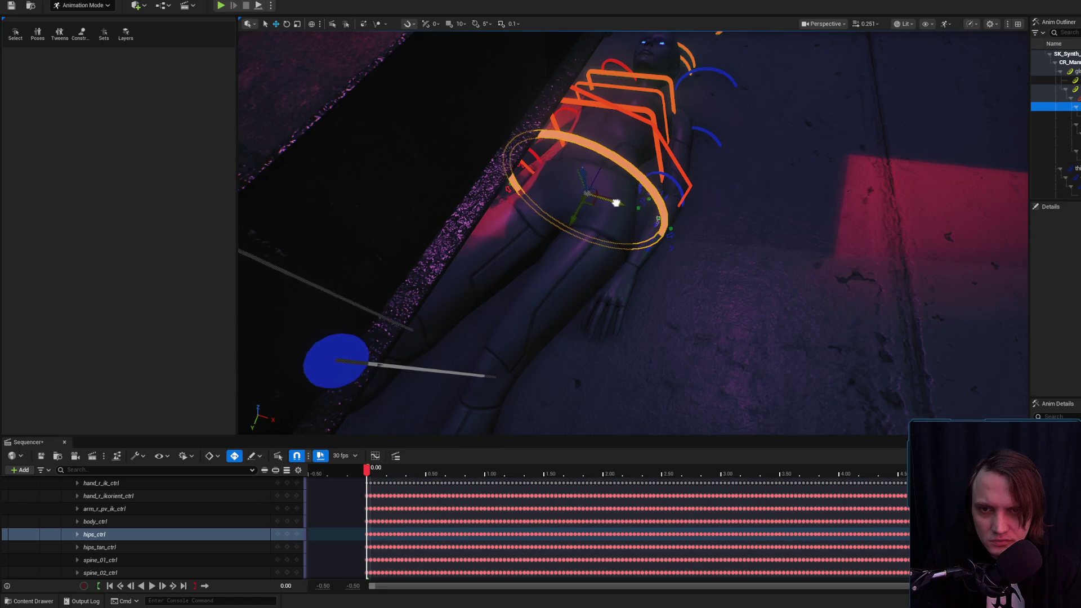
pyautogui.moveTo(708, 176); pyautogui.dragTo(707, 176)
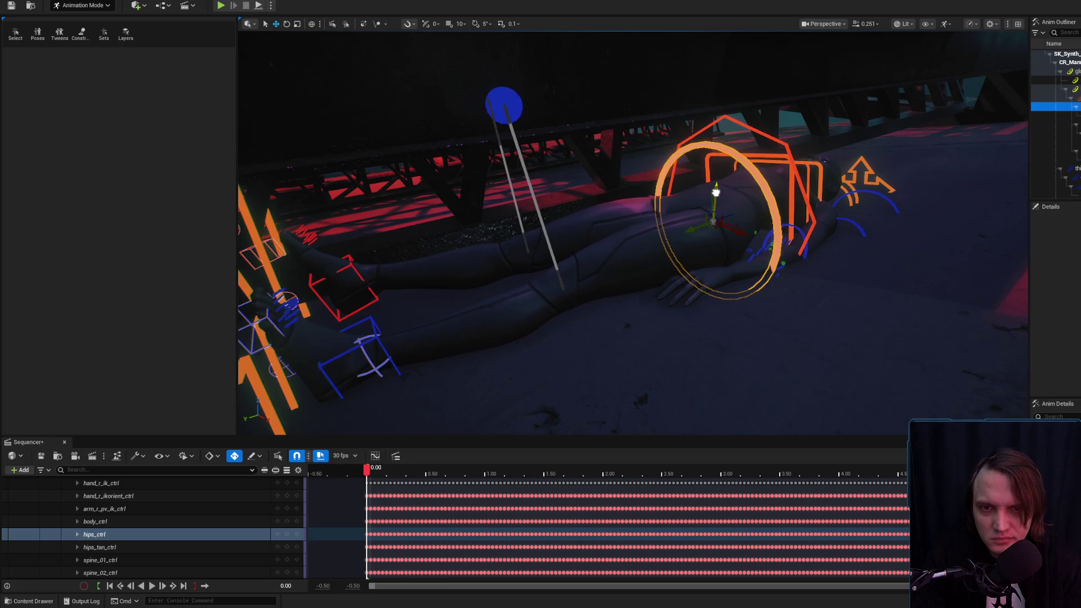
pyautogui.press('t')
pyautogui.click(656, 242)
pyautogui.press('e')
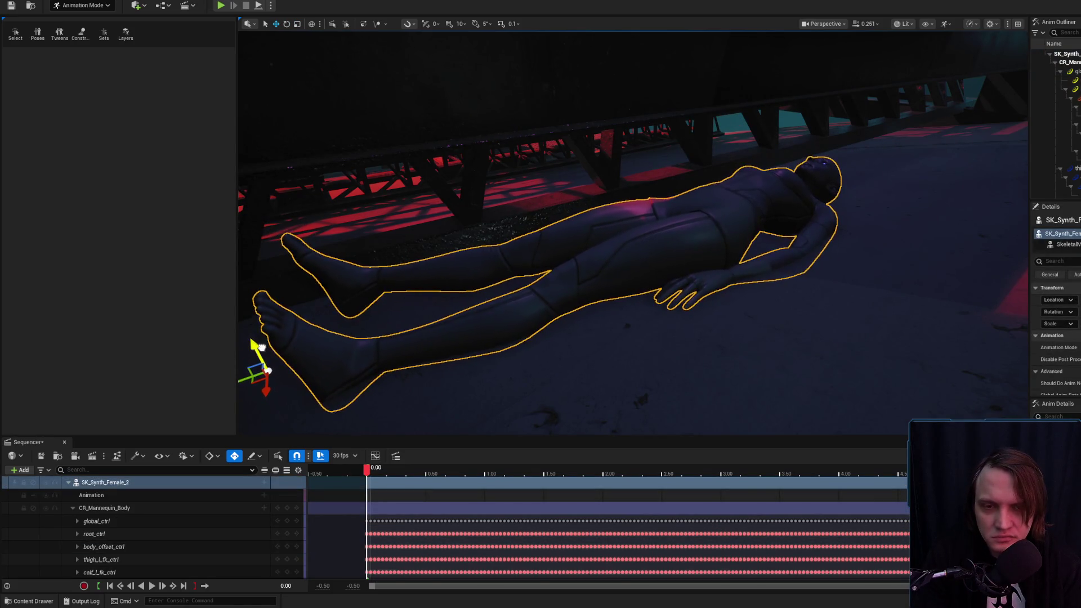
pyautogui.moveTo(255, 342); pyautogui.dragTo(255, 342)
pyautogui.moveTo(663, 263); pyautogui.dragTo(662, 263)
pyautogui.press('t')
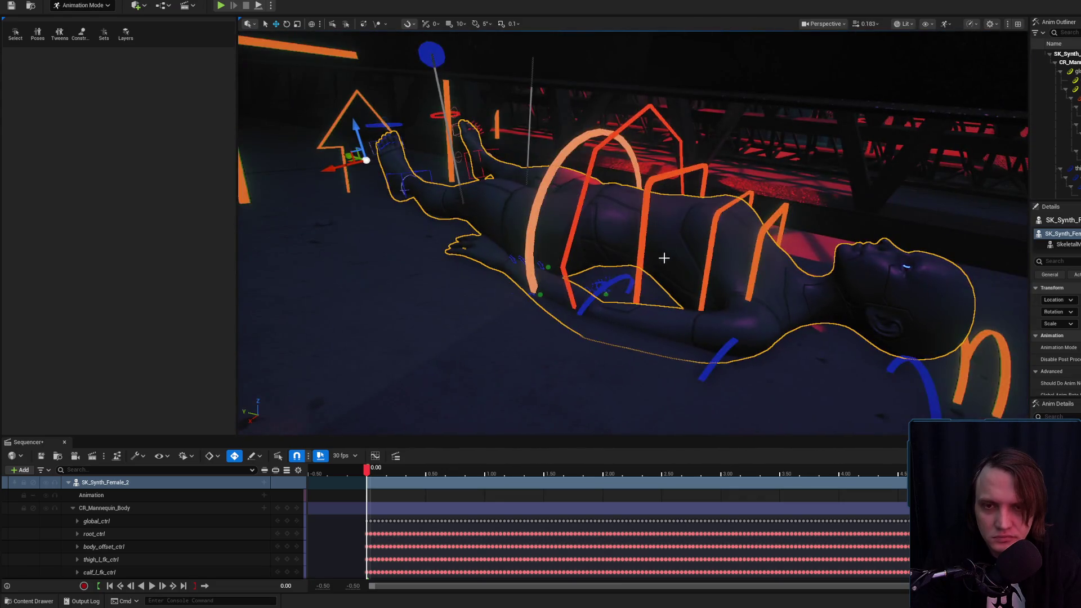
# Shift the torso via the lower spine, then rotate hips_ctrl about -9.57° after undoing a test move.
pyautogui.click(666, 202)
pyautogui.moveTo(666, 204)
pyautogui.mouseDown()
pyautogui.moveTo(675, 228)
pyautogui.moveTo(713, 219)
pyautogui.mouseUp()
pyautogui.click(599, 164)
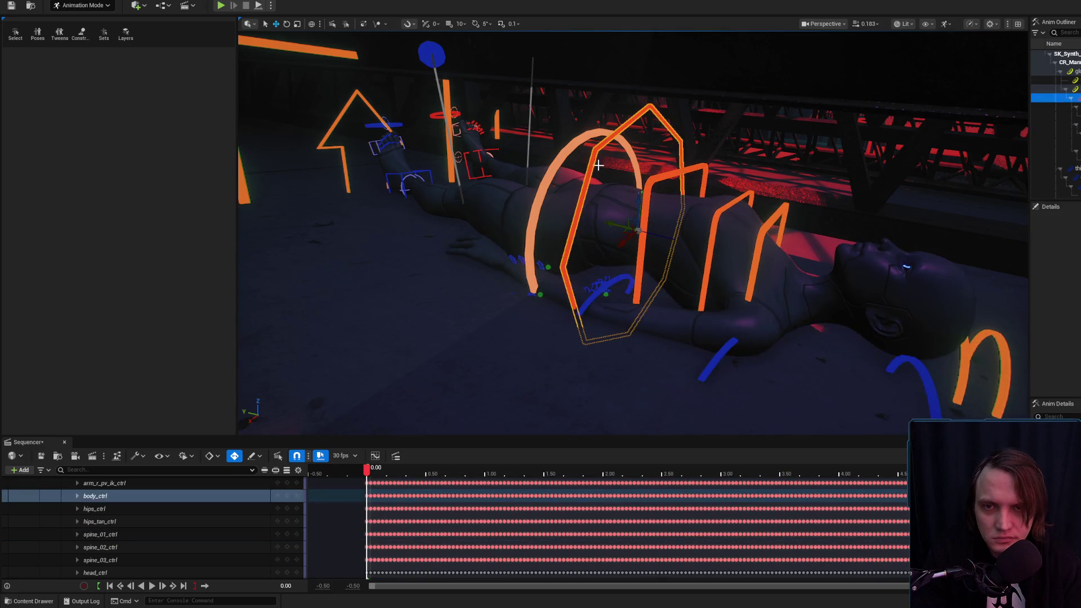
pyautogui.click(578, 168)
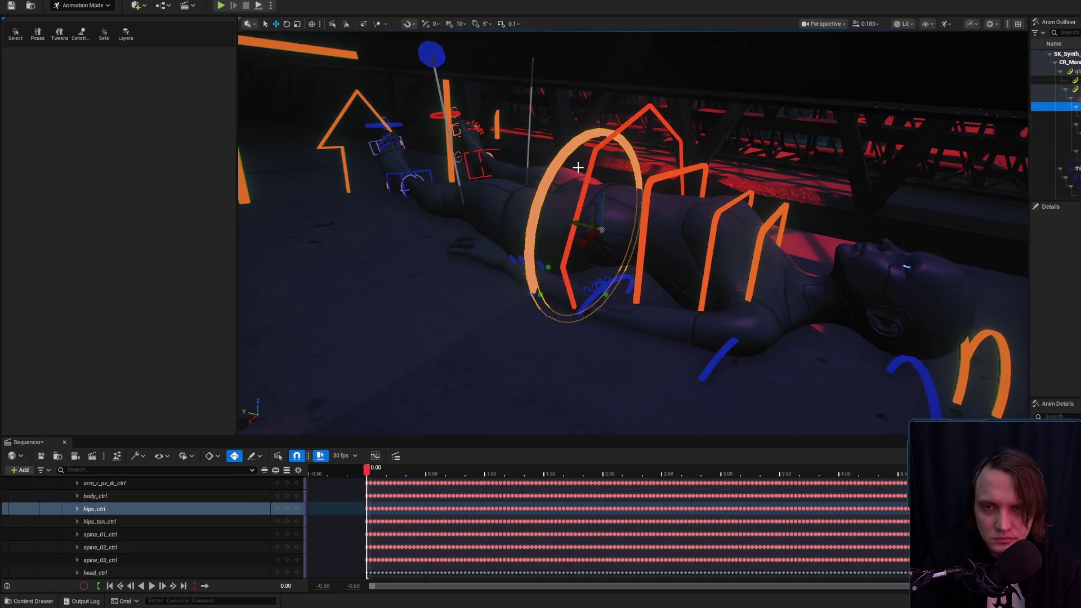
pyautogui.moveTo(603, 198); pyautogui.dragTo(603, 209)
pyautogui.hotkey('ctrl', 'z')
pyautogui.press('e')
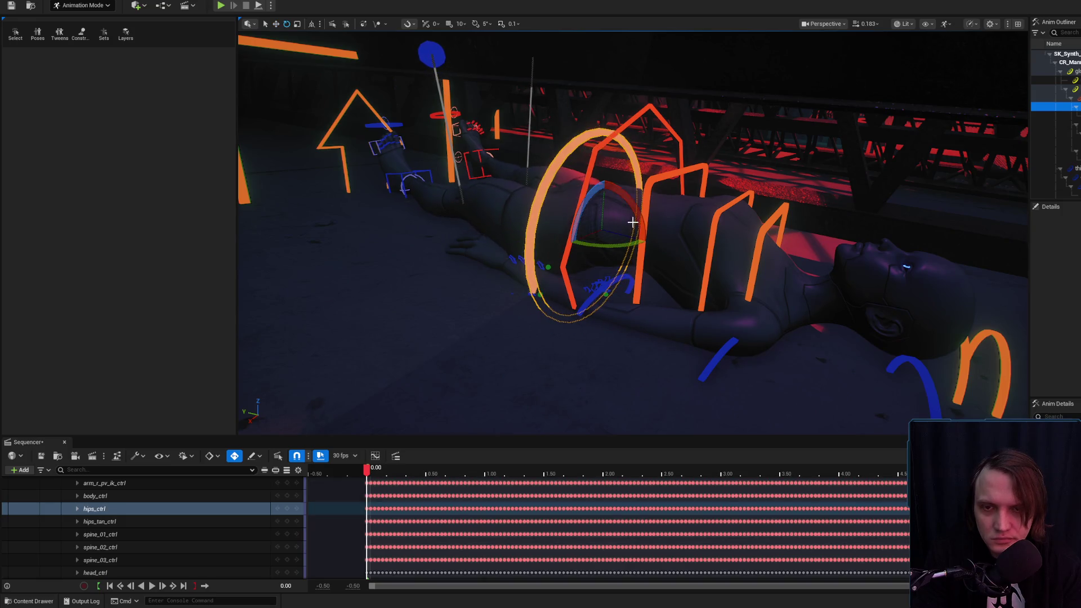
pyautogui.moveTo(647, 243); pyautogui.dragTo(644, 245)
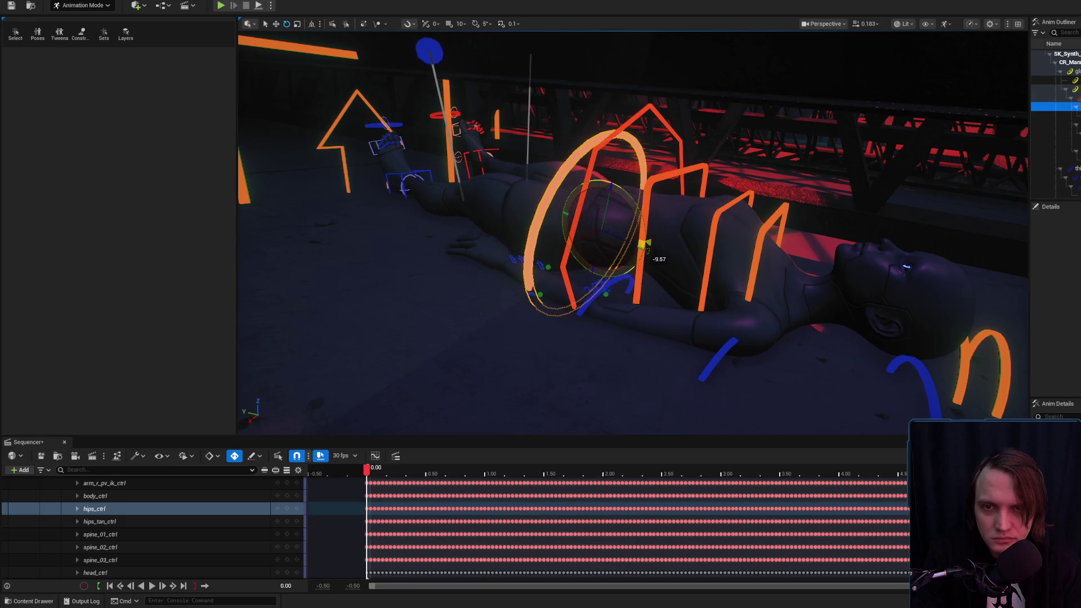
pyautogui.click(612, 189)
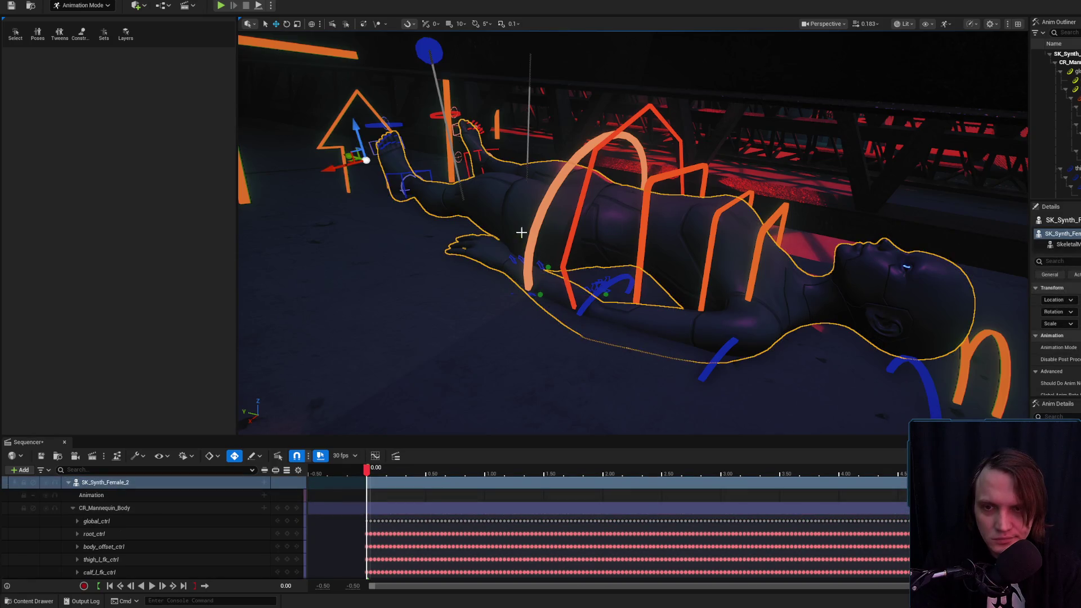
pyautogui.click(714, 363)
pyautogui.click(907, 369)
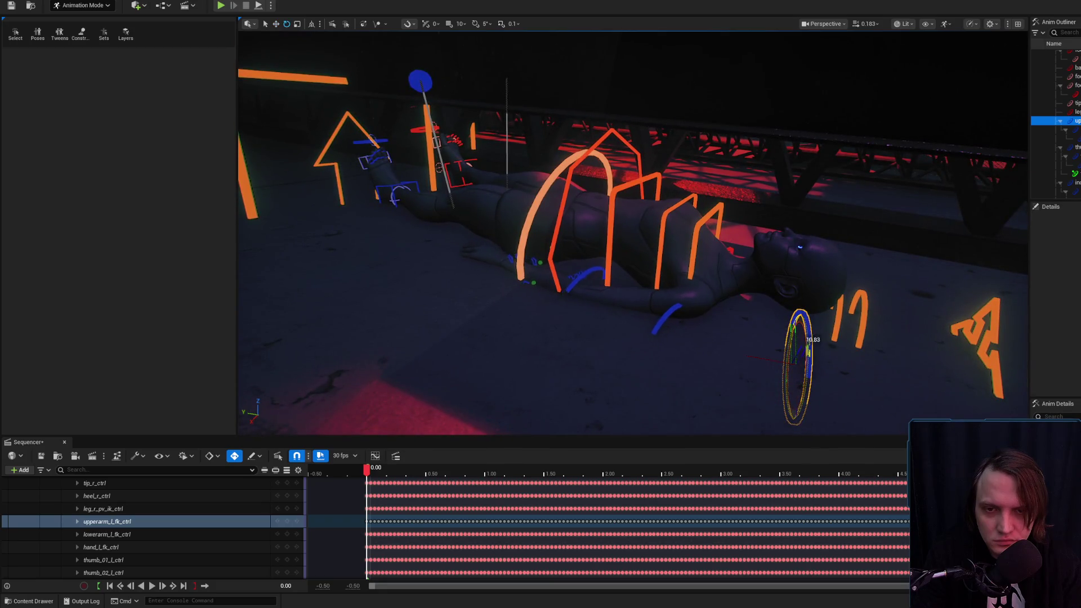
# Rotate the left upper arm slightly and select the left hand, clavicle and foot IK controls.
pyautogui.moveTo(775, 317)
pyautogui.mouseDown()
pyautogui.moveTo(742, 353)
pyautogui.moveTo(796, 370)
pyautogui.moveTo(751, 369)
pyautogui.moveTo(744, 354)
pyautogui.moveTo(751, 333)
pyautogui.moveTo(735, 231)
pyautogui.mouseUp()
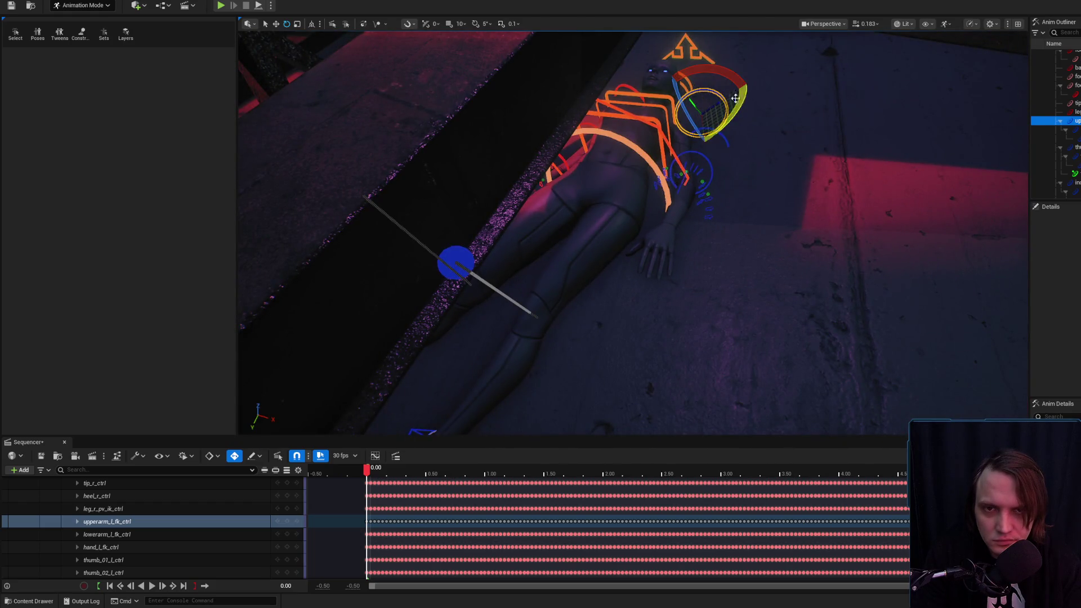
pyautogui.click(755, 75)
pyautogui.click(707, 89)
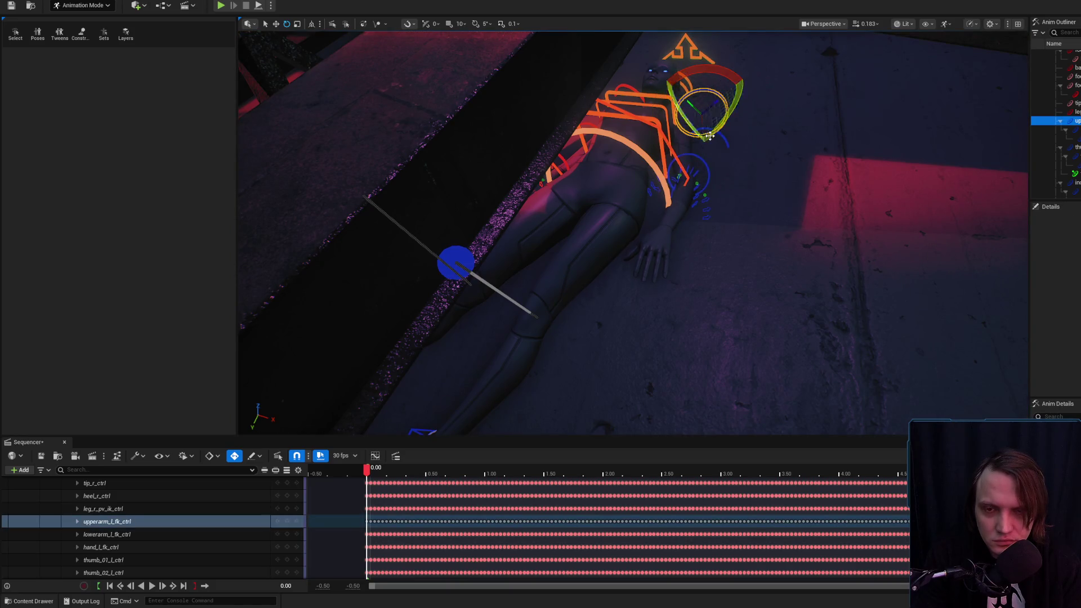
pyautogui.moveTo(703, 142)
pyautogui.mouseDown()
pyautogui.moveTo(692, 174)
pyautogui.moveTo(725, 195)
pyautogui.moveTo(745, 176)
pyautogui.moveTo(772, 234)
pyautogui.moveTo(768, 308)
pyautogui.mouseUp()
pyautogui.click(715, 205)
pyautogui.click(768, 308)
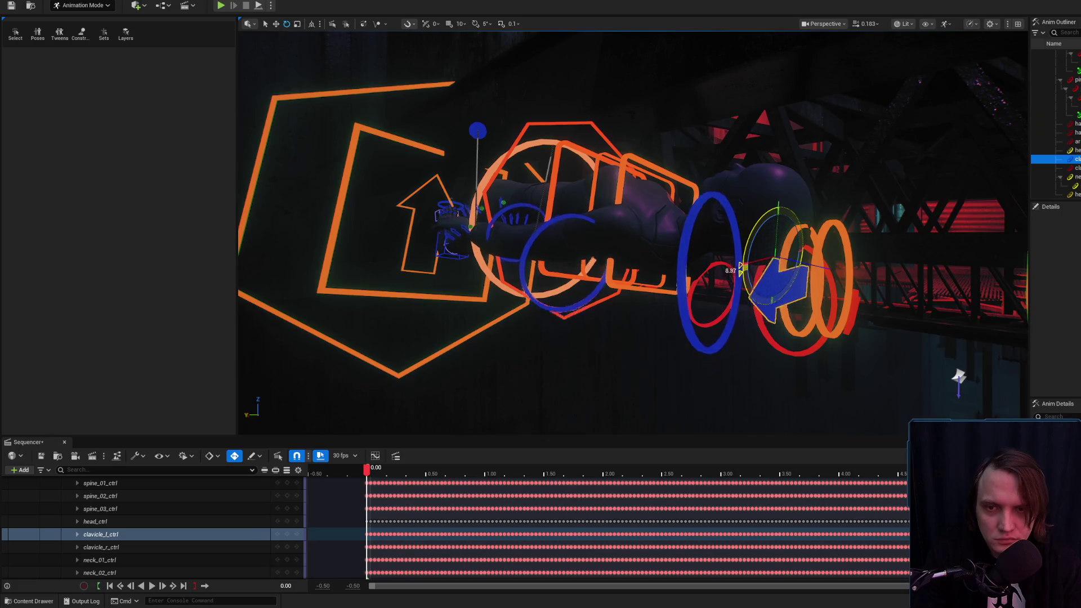
pyautogui.moveTo(751, 240)
pyautogui.mouseDown()
pyautogui.moveTo(822, 243)
pyautogui.moveTo(685, 233)
pyautogui.mouseUp()
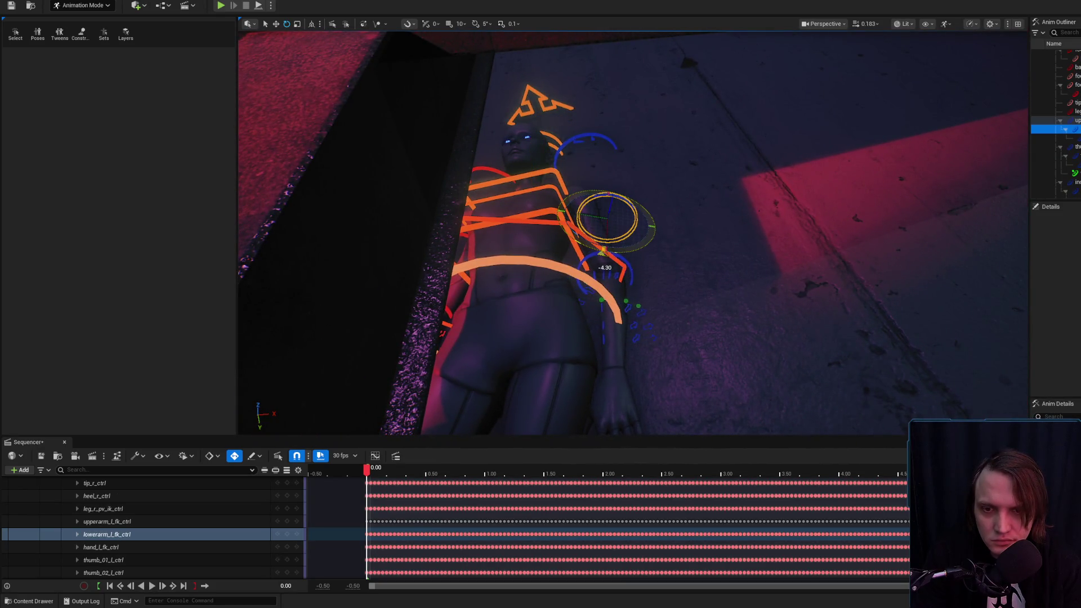
pyautogui.moveTo(686, 234)
pyautogui.mouseDown()
pyautogui.moveTo(726, 231)
pyautogui.moveTo(647, 229)
pyautogui.moveTo(676, 234)
pyautogui.moveTo(625, 214)
pyautogui.moveTo(602, 243)
pyautogui.moveTo(636, 226)
pyautogui.moveTo(625, 219)
pyautogui.moveTo(662, 217)
pyautogui.moveTo(620, 254)
pyautogui.mouseUp()
pyautogui.click(602, 259)
# Rotate the neck_02 and head controls to turn the head about 20°.
pyautogui.click(639, 243)
pyautogui.press('w')
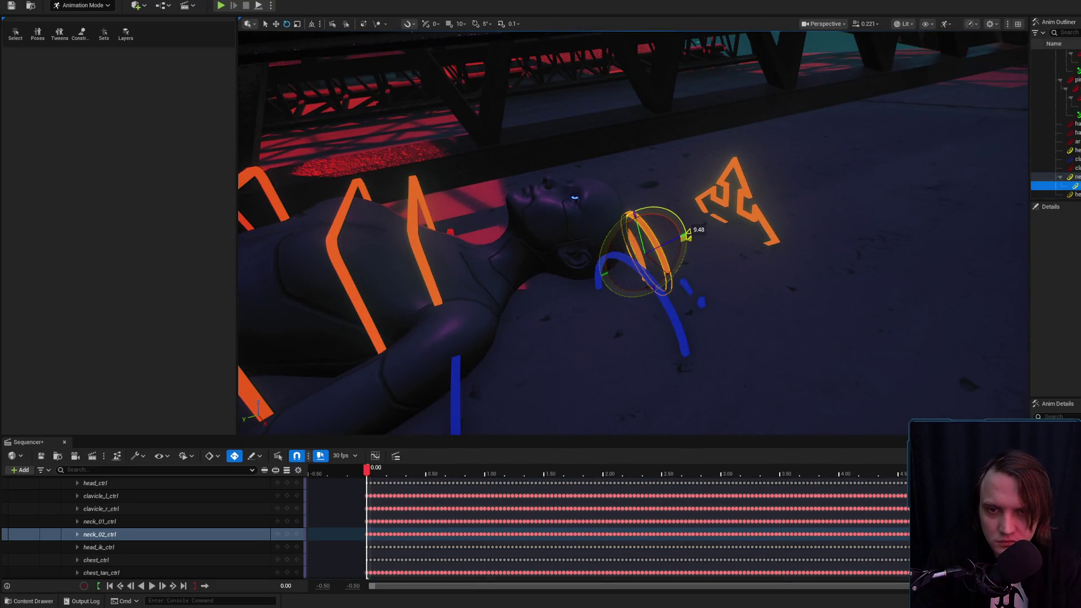
pyautogui.click(726, 174)
pyautogui.moveTo(645, 214); pyautogui.dragTo(673, 228)
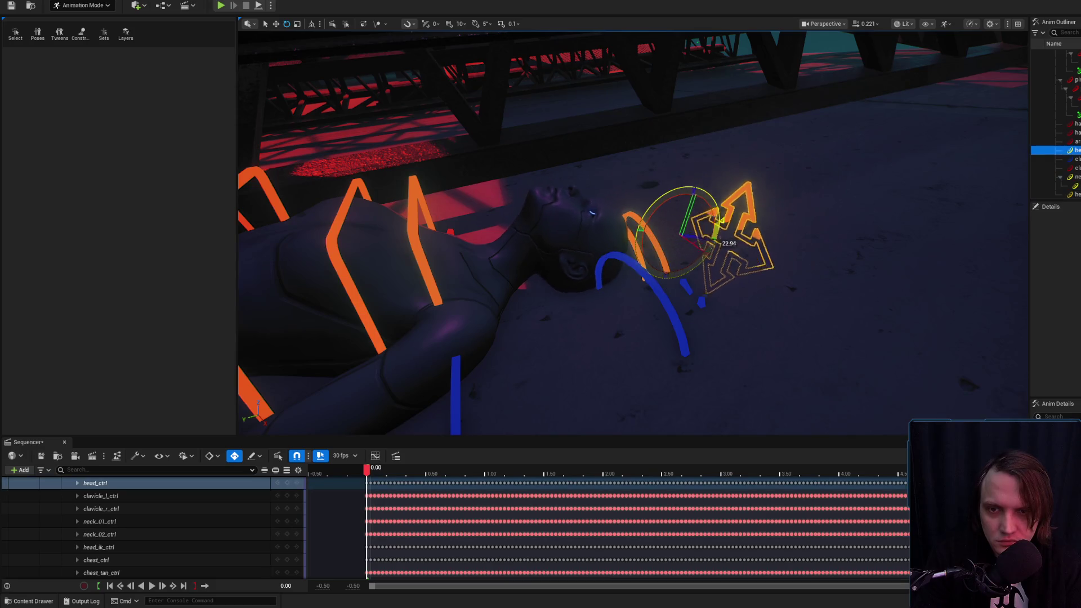
pyautogui.moveTo(690, 275)
pyautogui.mouseDown()
pyautogui.moveTo(665, 265)
pyautogui.moveTo(691, 274)
pyautogui.moveTo(675, 248)
pyautogui.moveTo(642, 237)
pyautogui.moveTo(610, 199)
pyautogui.mouseUp()
# Rotate the lying synth's lower and middle spine controls to re-pose the spine.
pyautogui.click(546, 158)
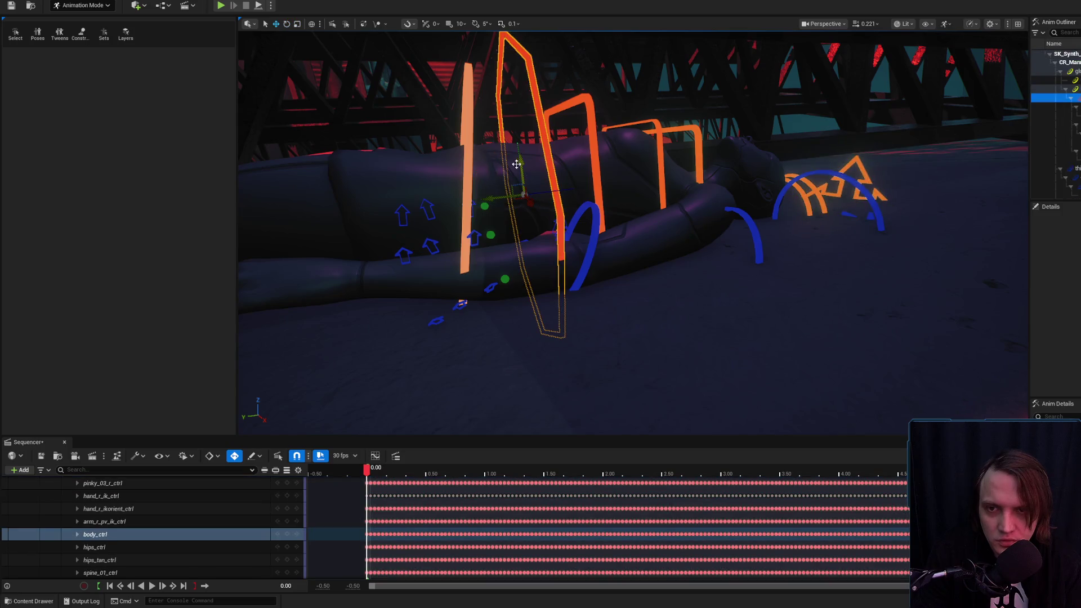
pyautogui.click(454, 162)
pyautogui.click(511, 152)
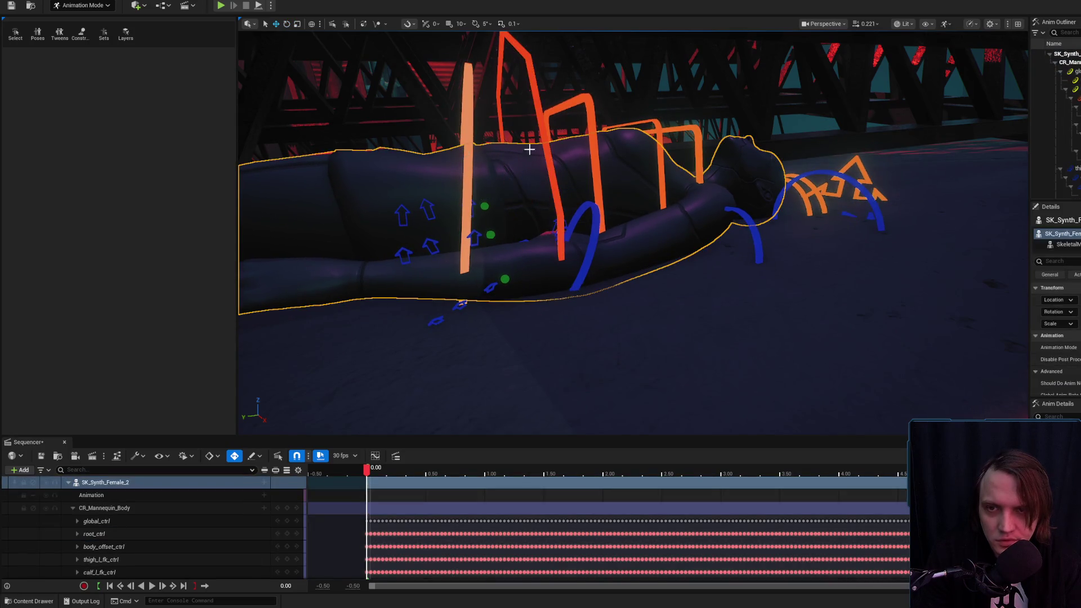
pyautogui.moveTo(569, 147); pyautogui.dragTo(571, 167)
pyautogui.press('f')
pyautogui.press('e')
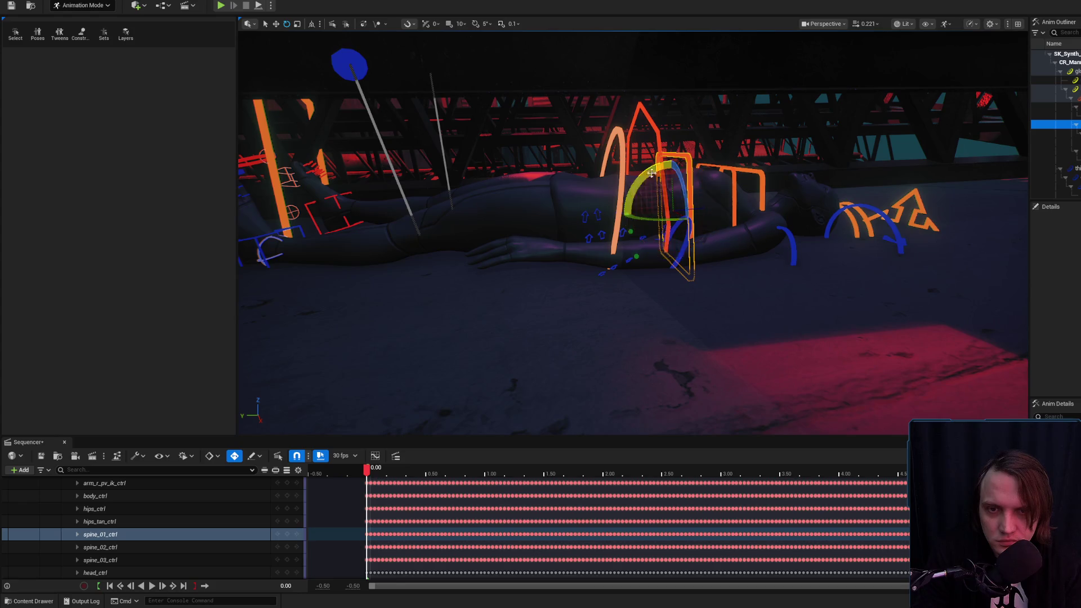
pyautogui.scroll(2, 649, 174)
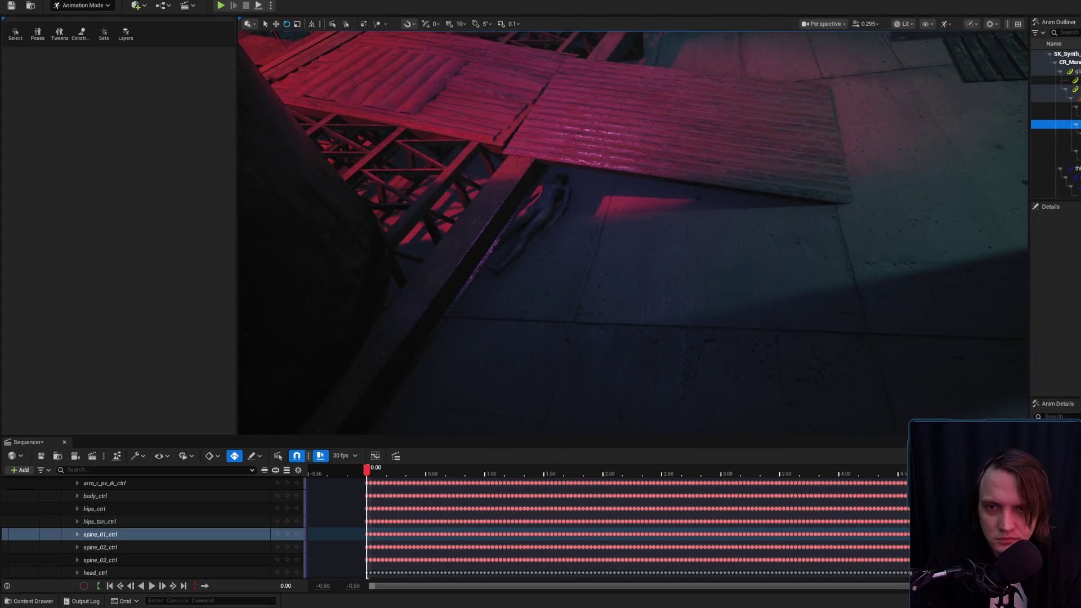
pyautogui.scroll(-2, 649, 174)
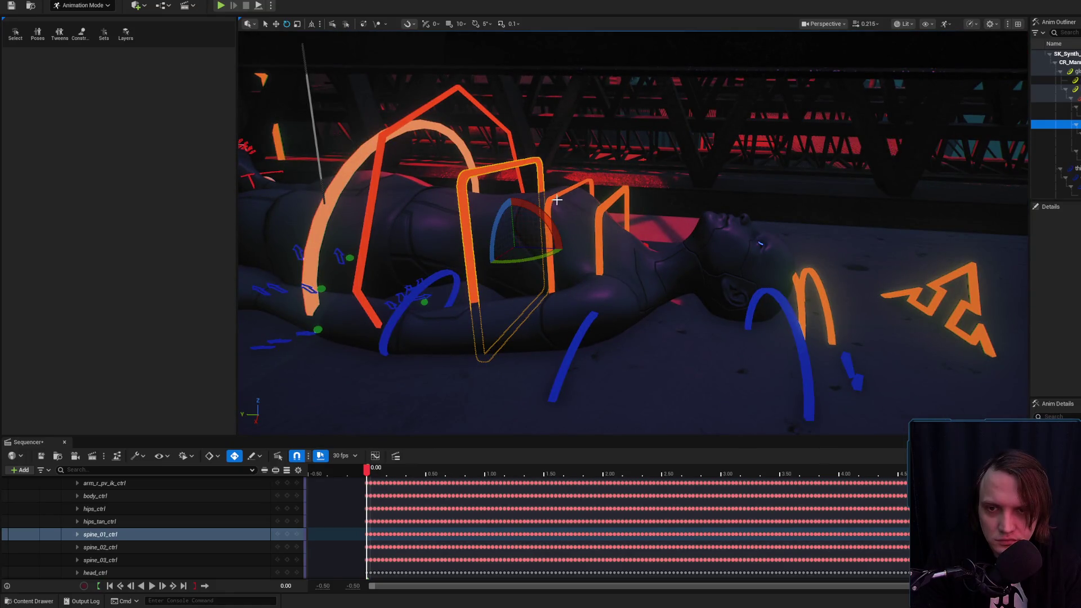
pyautogui.click(554, 200)
pyautogui.moveTo(597, 219); pyautogui.dragTo(605, 227)
pyautogui.press('r')
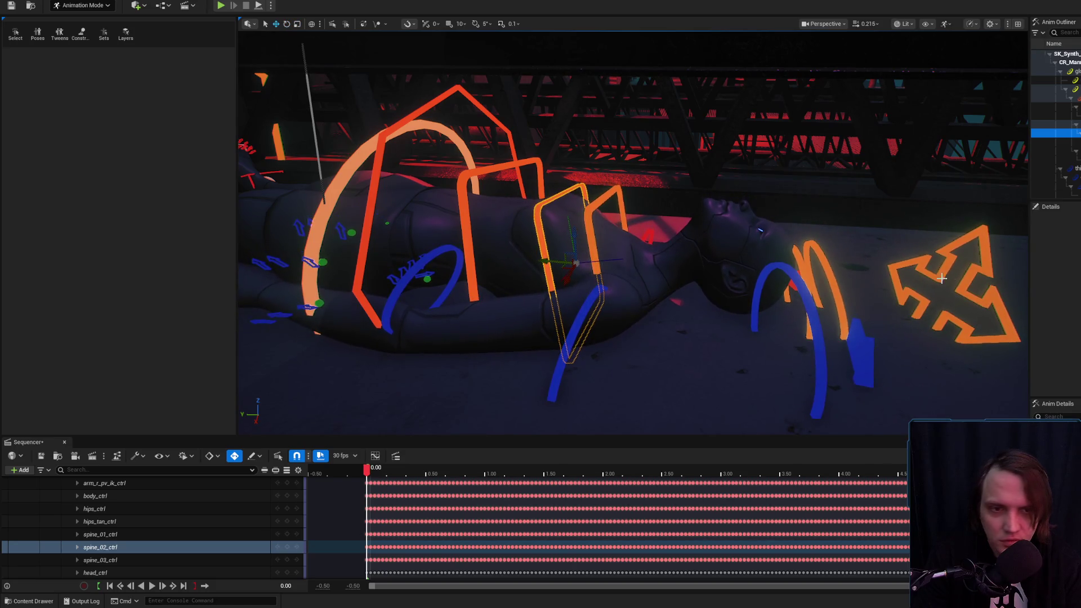
# Turn neck_01_ctrl about -22° and rotate head_ctrl about 13°.
pyautogui.click(880, 260)
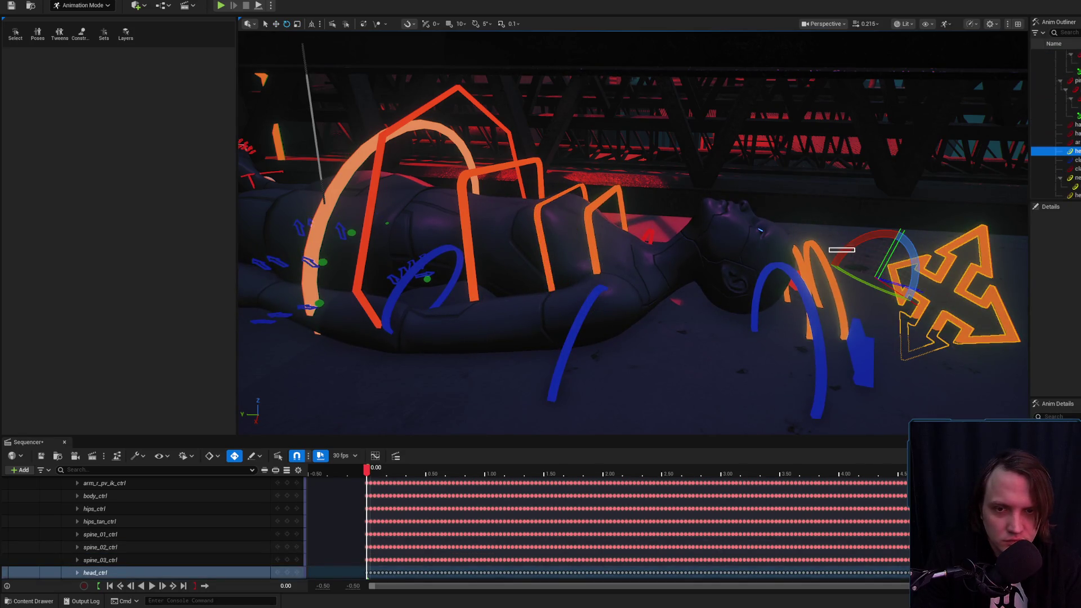
pyautogui.click(796, 258)
pyautogui.click(780, 272)
pyautogui.moveTo(846, 294); pyautogui.dragTo(825, 335)
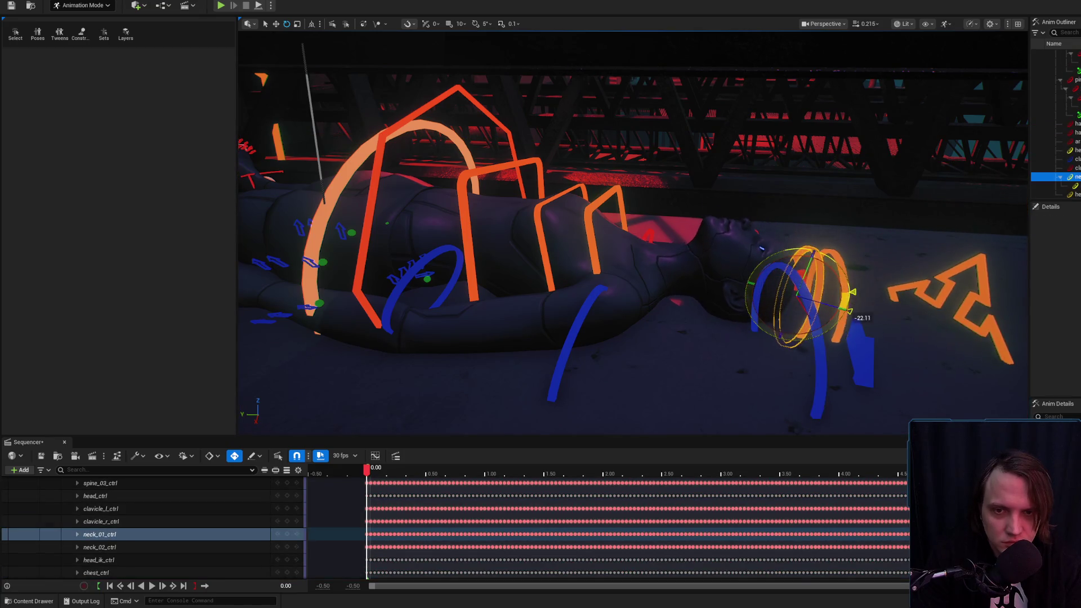
pyautogui.click(938, 272)
pyautogui.moveTo(938, 273); pyautogui.dragTo(912, 315)
pyautogui.moveTo(845, 253)
pyautogui.mouseDown()
pyautogui.moveTo(720, 146)
pyautogui.moveTo(701, 200)
pyautogui.mouseUp()
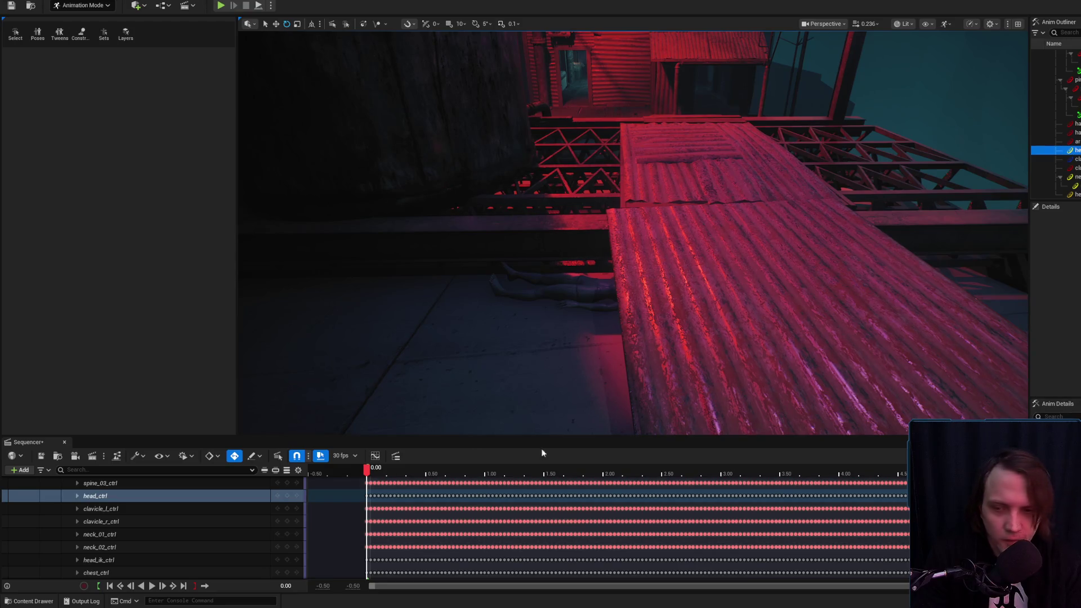
pyautogui.scroll(-10, 124, 504)
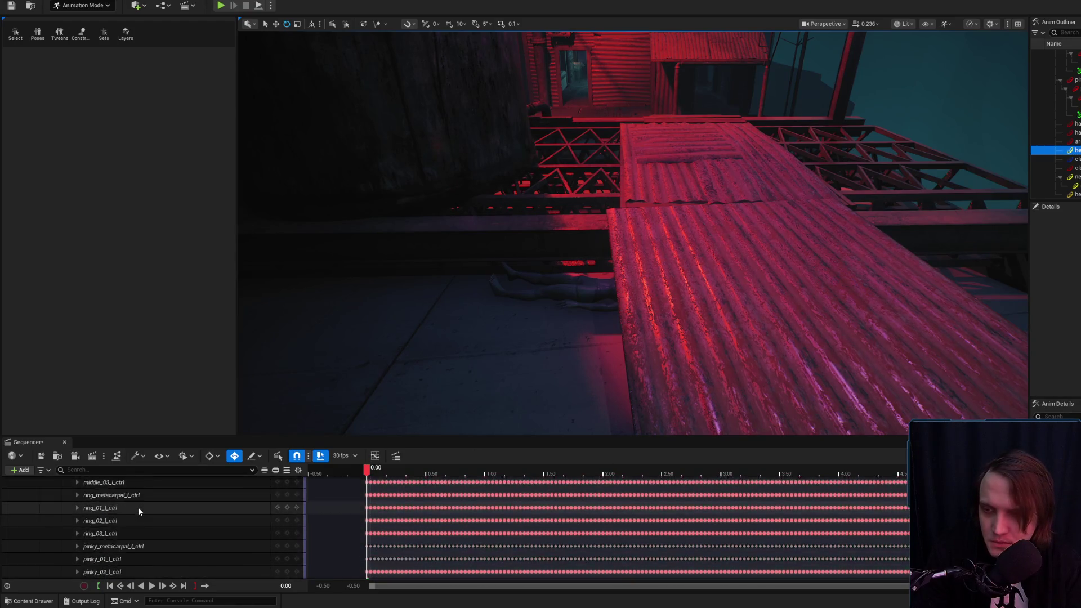
pyautogui.scroll(15, 138, 508)
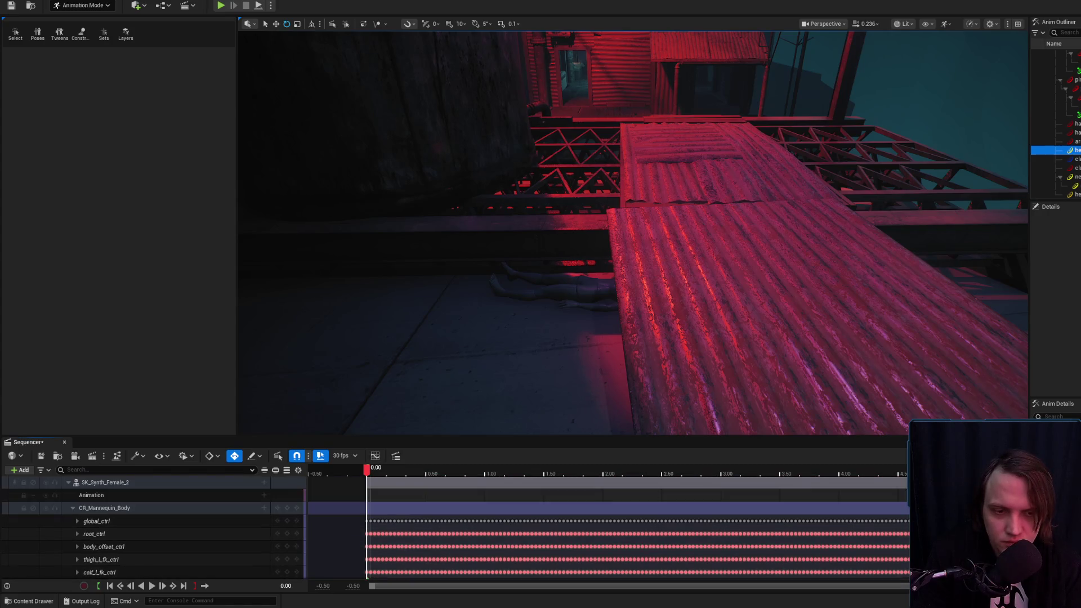
# Delete the later keys on the CR_Mannequin_Body track and save the level sequence.
pyautogui.click(77, 521)
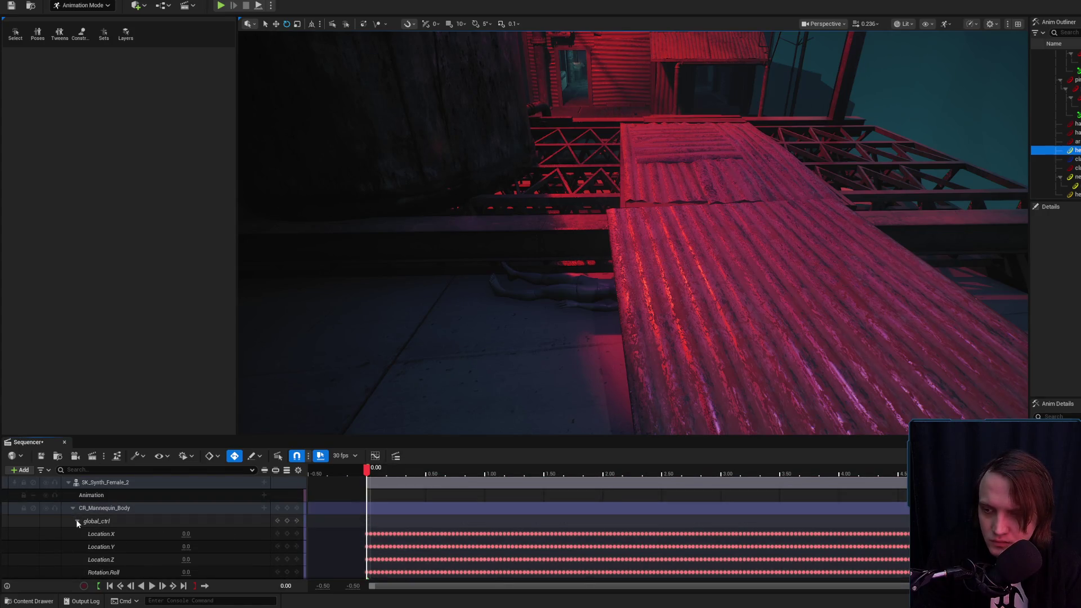
pyautogui.click(72, 508)
pyautogui.moveTo(907, 527); pyautogui.dragTo(557, 503)
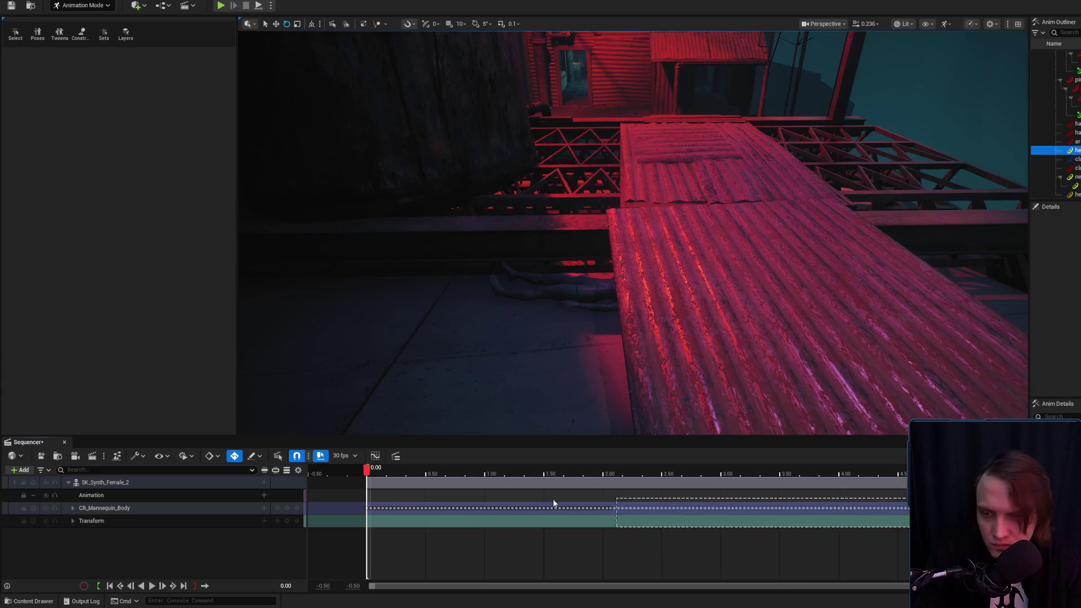
pyautogui.moveTo(371, 503); pyautogui.dragTo(371, 503)
pyautogui.press('Delete')
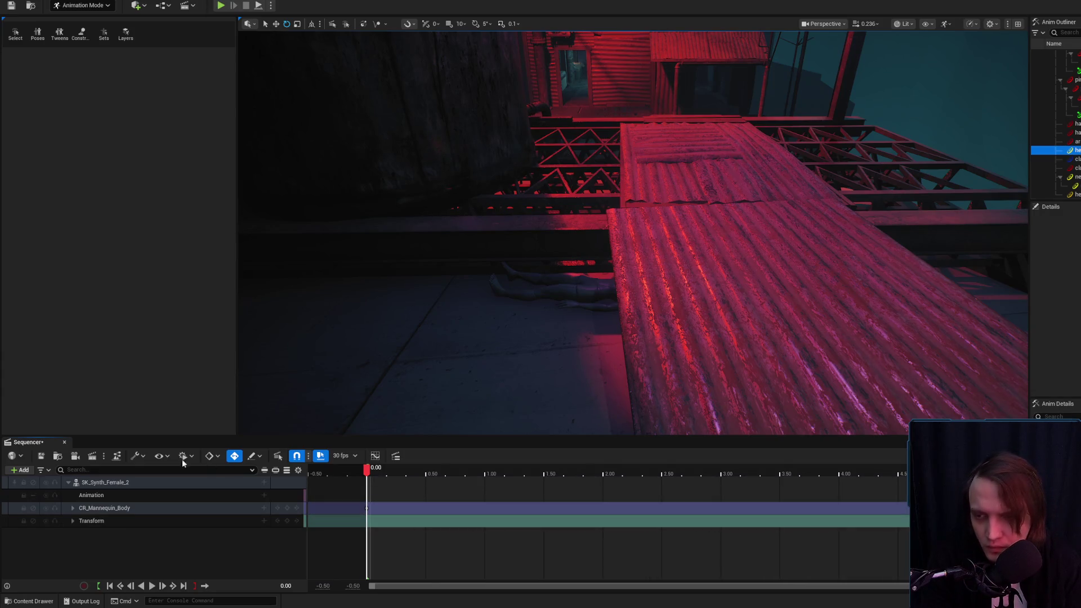
pyautogui.click(39, 457)
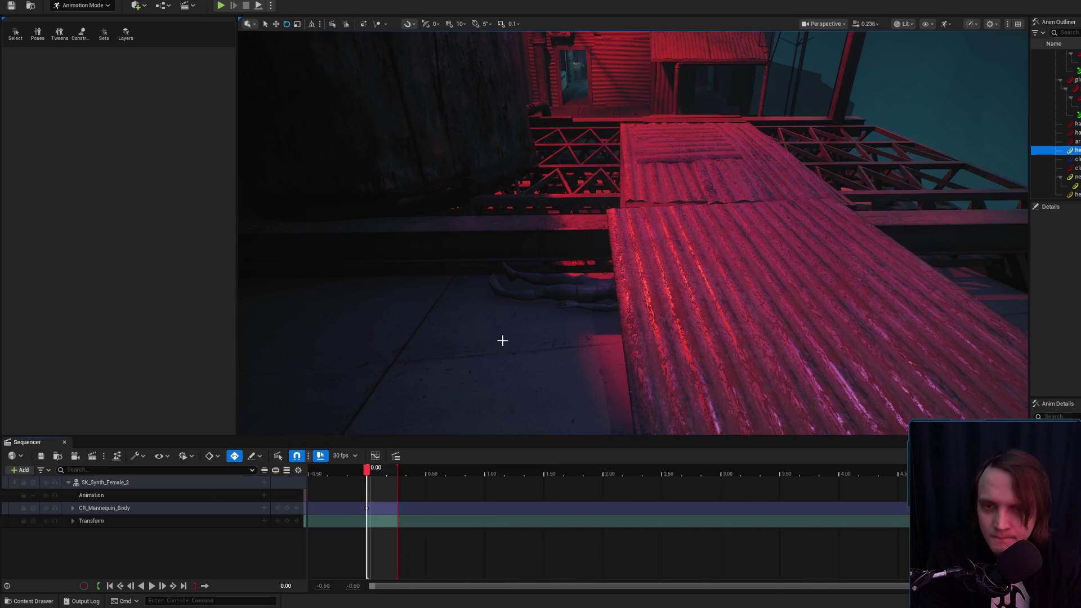
# Fly the view past BP_WARNING to the crate stack and open the Content Drawer at StaticPoses.
pyautogui.scroll(2, 502, 341)
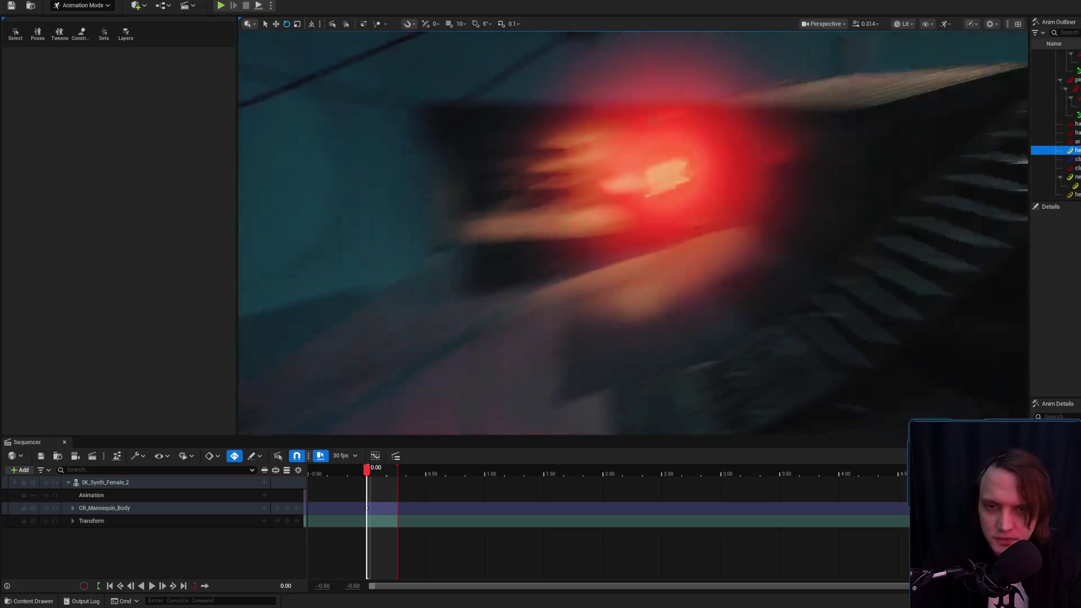
pyautogui.click(653, 180)
pyautogui.press('f')
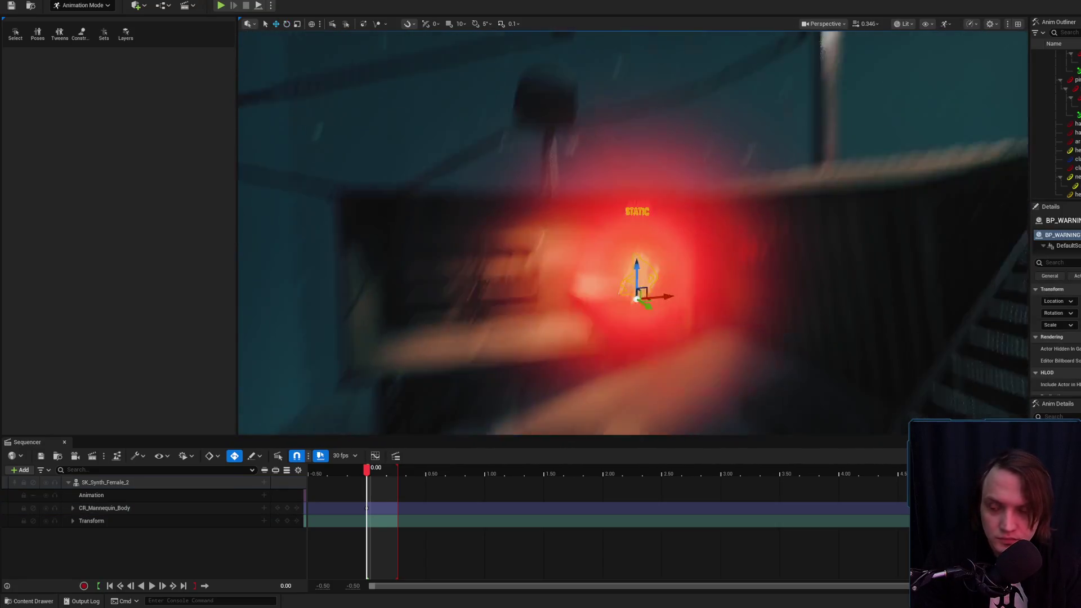
pyautogui.press('Escape')
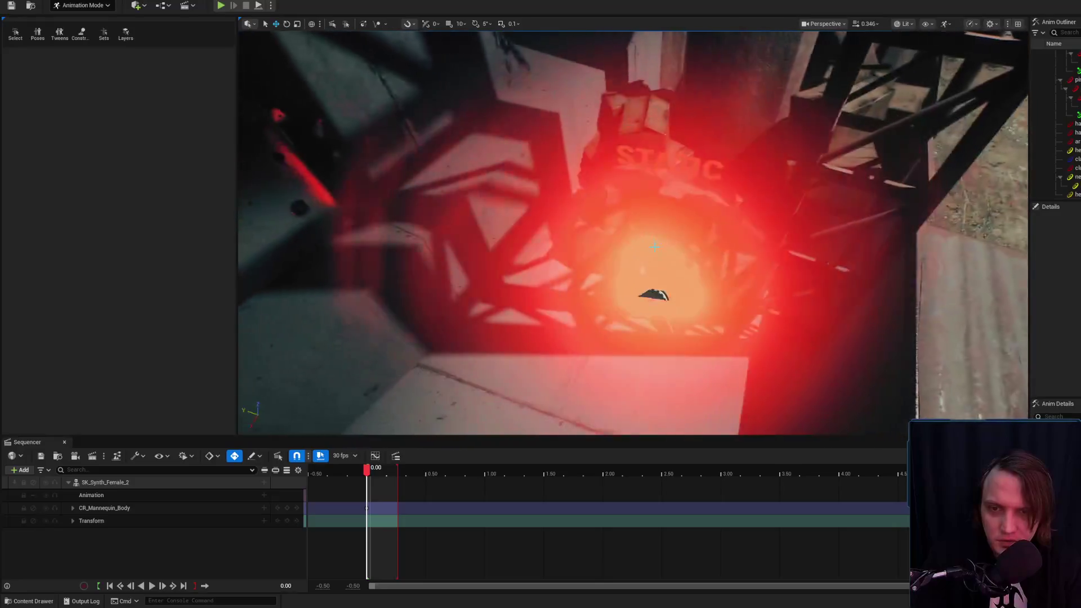
pyautogui.click(655, 299)
pyautogui.moveTo(661, 266); pyautogui.dragTo(662, 265)
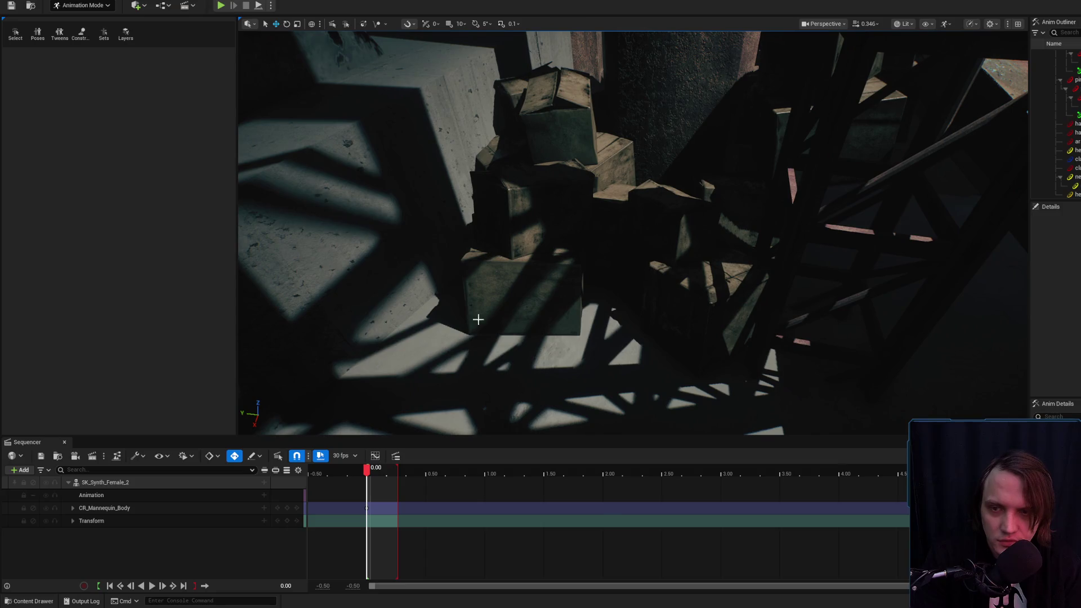
pyautogui.hotkey('ctrl', 'space')
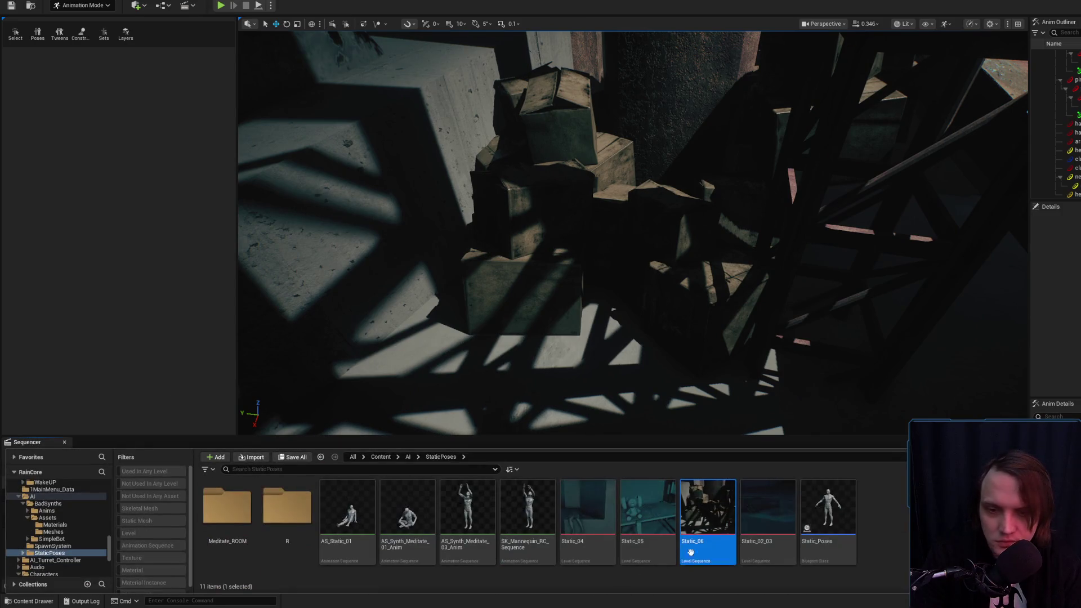
# Create a new level sequence named Static_07 in StaticPoses and save it.
pyautogui.rightClick(901, 516)
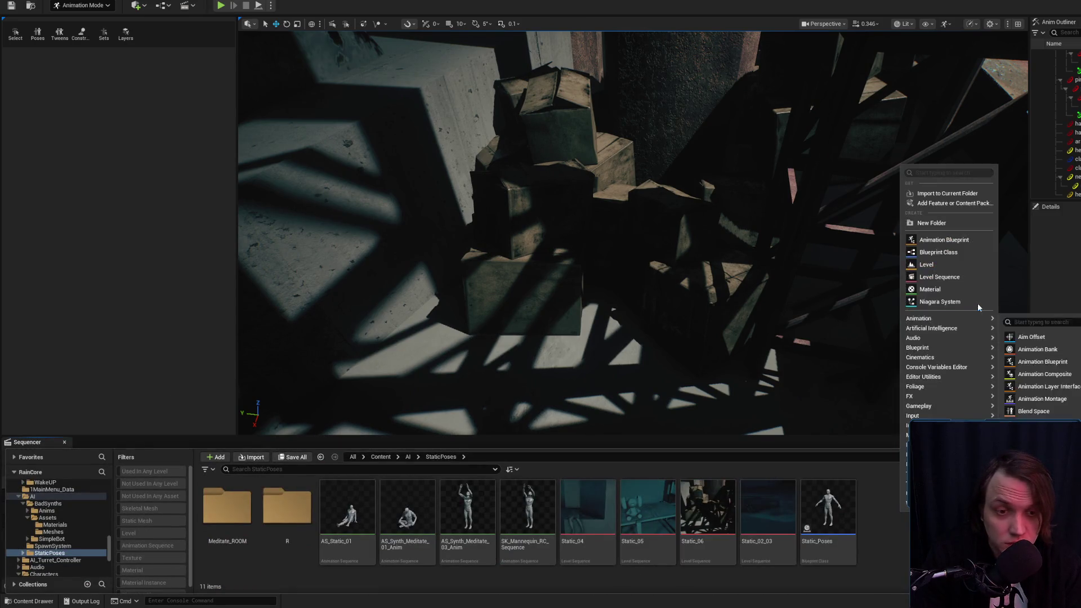
pyautogui.click(952, 278)
pyautogui.write('Static_07')
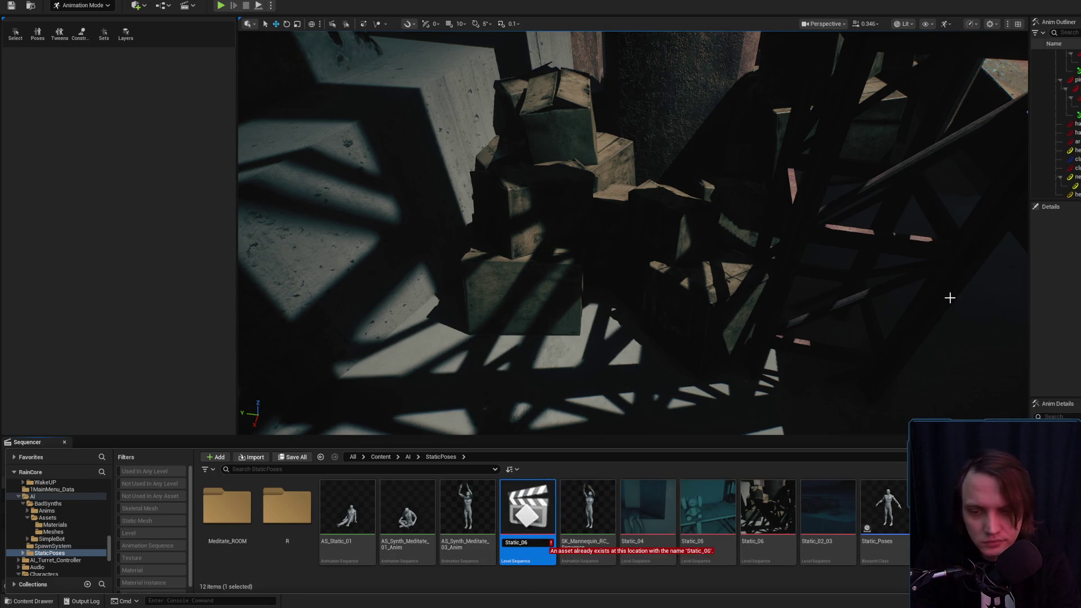
pyautogui.press('Return')
pyautogui.rightClick(774, 509)
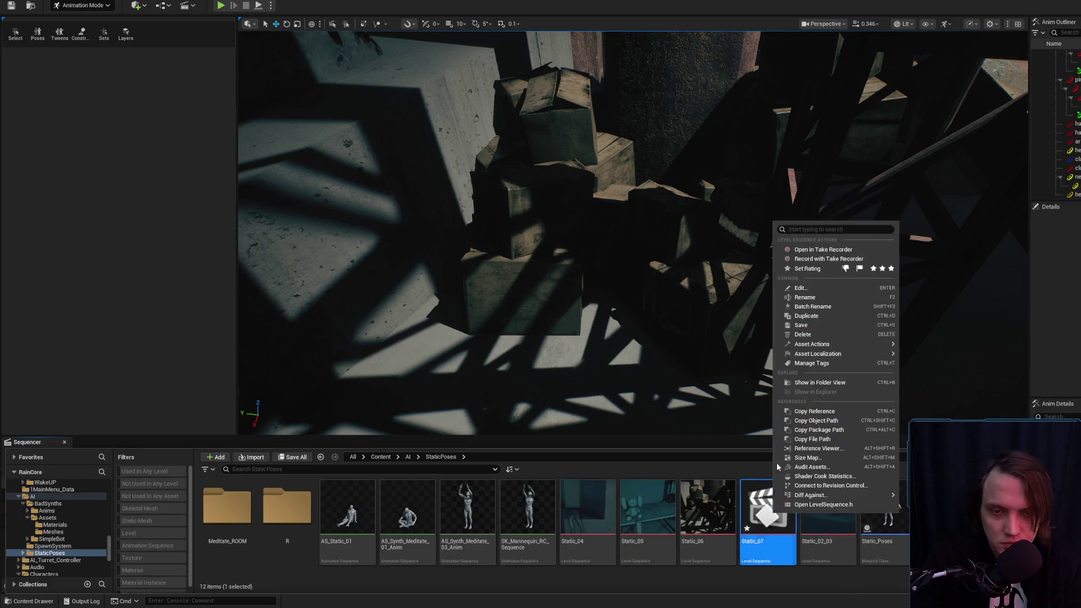
pyautogui.click(802, 324)
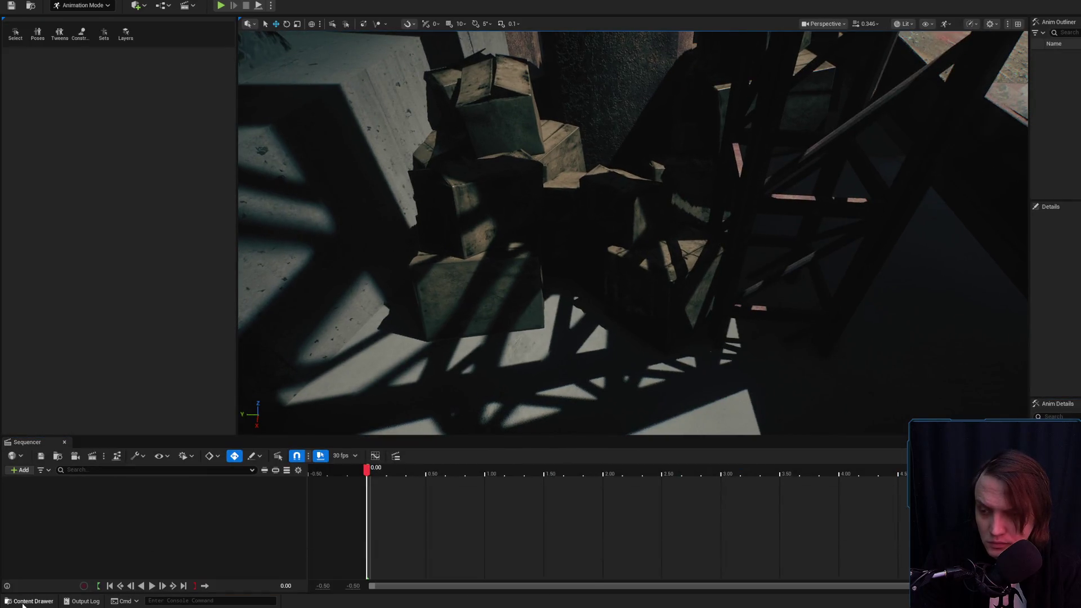
# Drag a male synth character from Content > AI > StaticPoses into the level beside the crates.
pyautogui.click(22, 603)
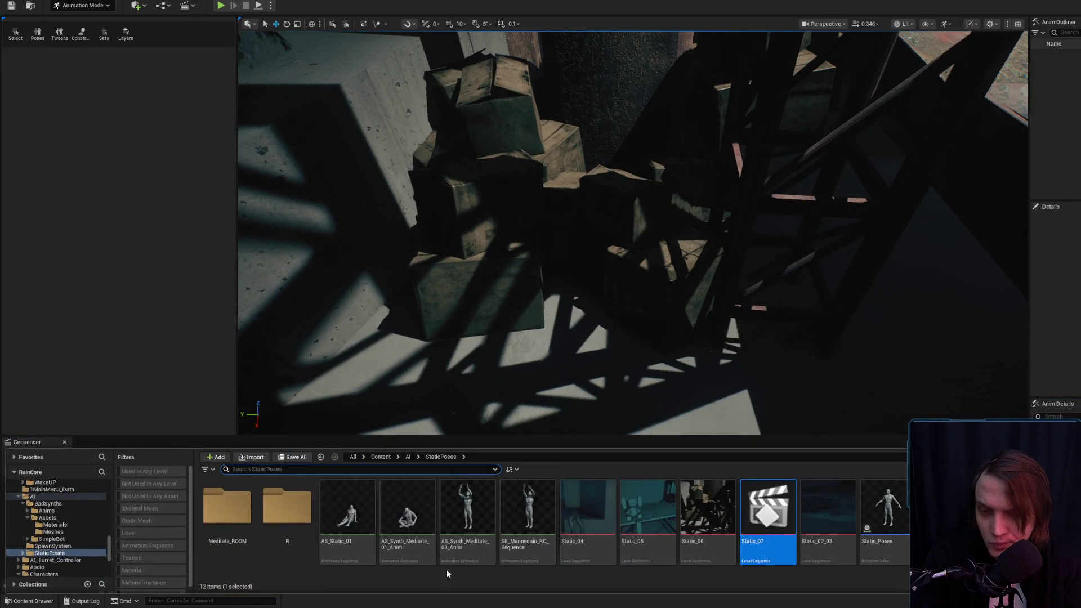
pyautogui.click(62, 525)
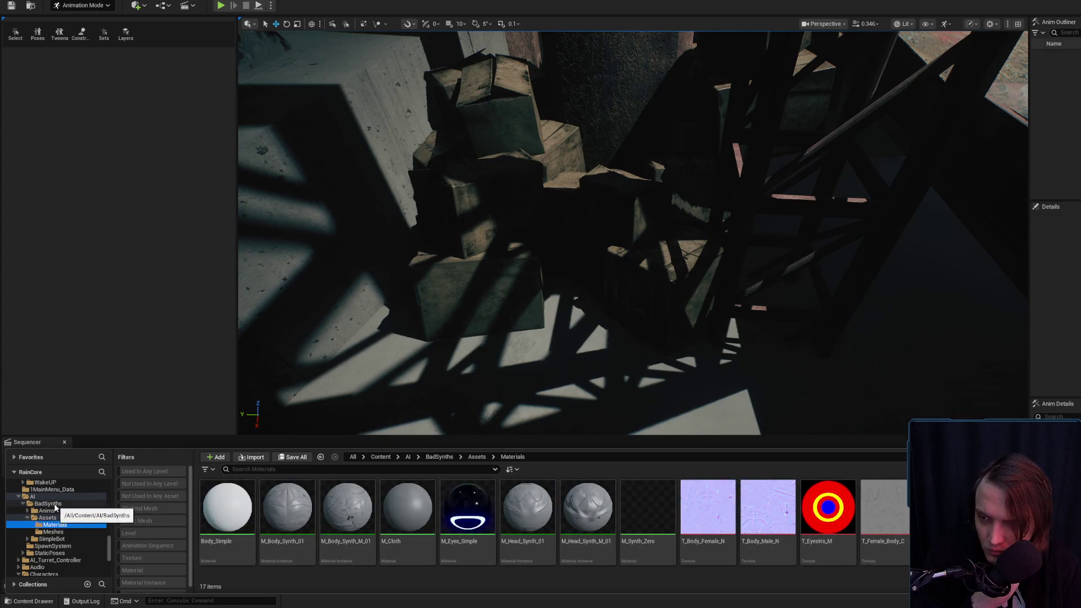
pyautogui.click(49, 498)
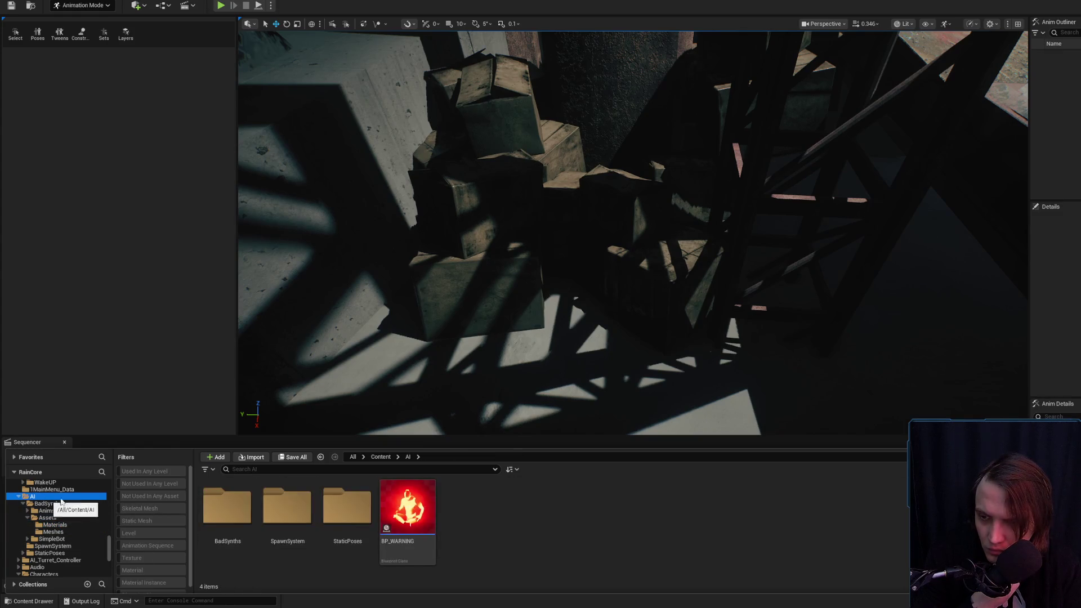
pyautogui.doubleClick(347, 507)
pyautogui.moveTo(355, 514); pyautogui.dragTo(684, 388)
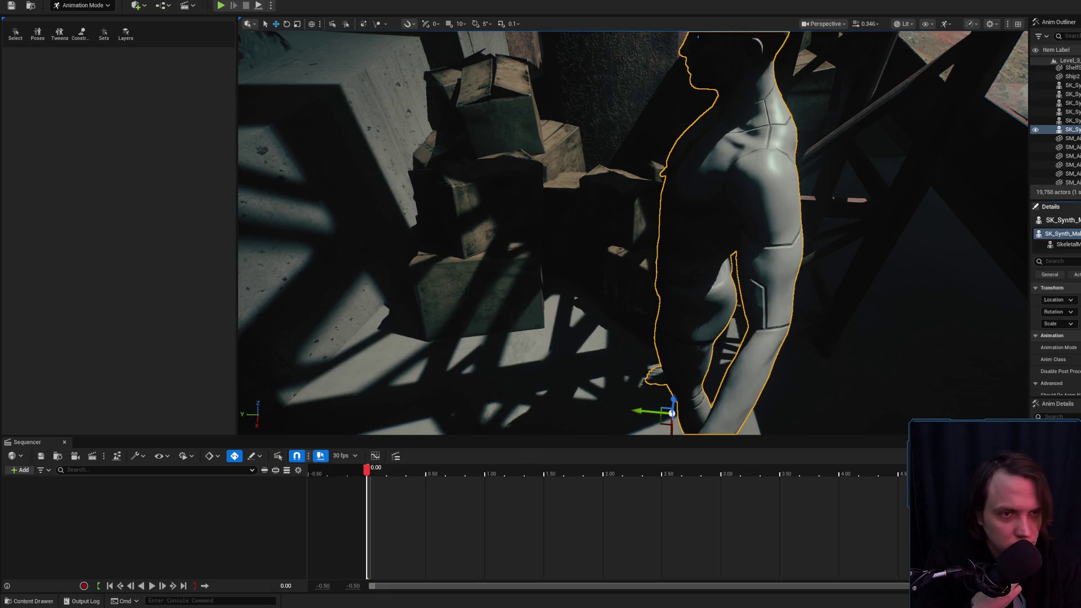
# Add SK_Synth_Male_4 to Sequencer and bake its track to the CR_Mannequin_Body control rig.
pyautogui.click(133, 484)
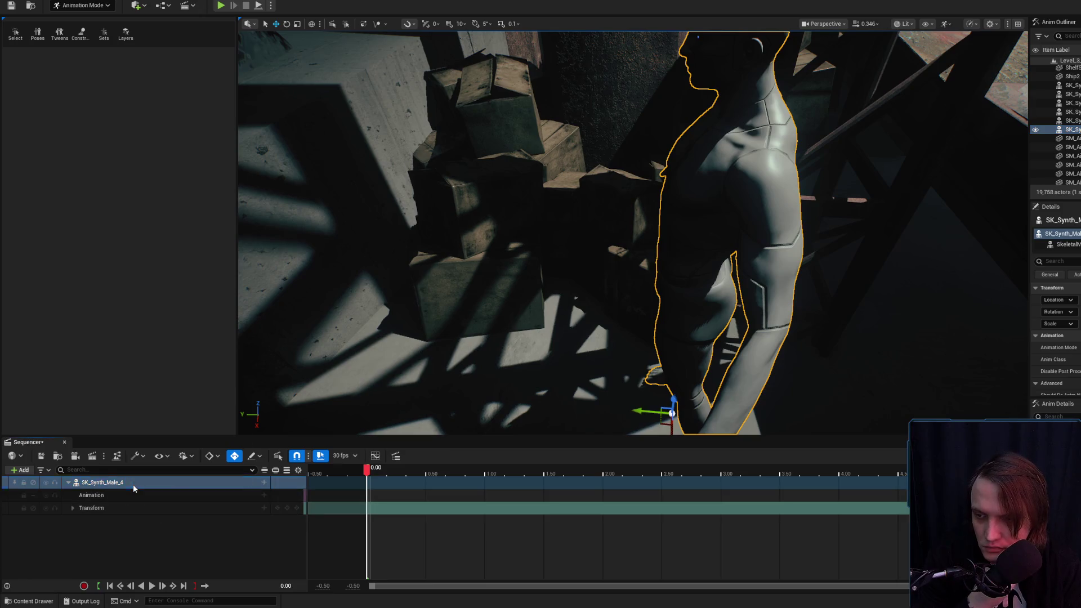
pyautogui.rightClick(133, 484)
pyautogui.click(143, 275)
pyautogui.moveTo(170, 286)
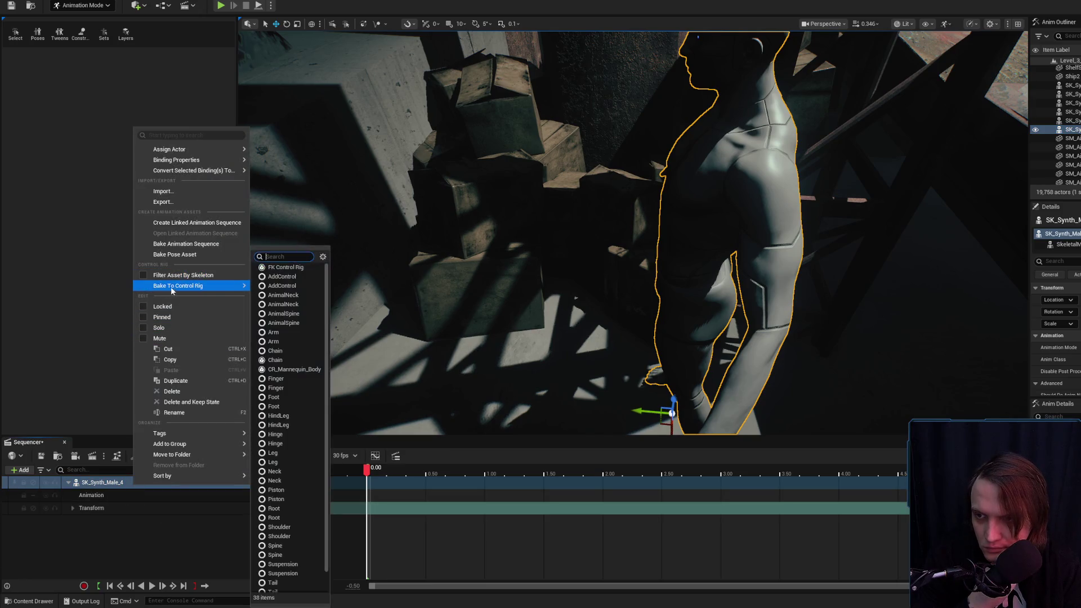
pyautogui.click(285, 369)
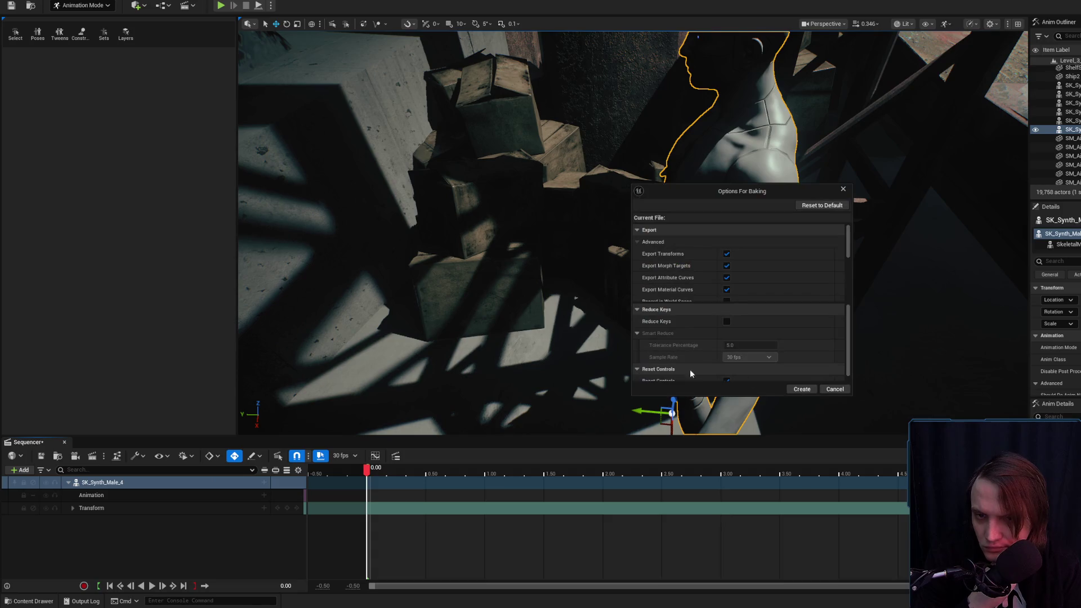
pyautogui.click(802, 389)
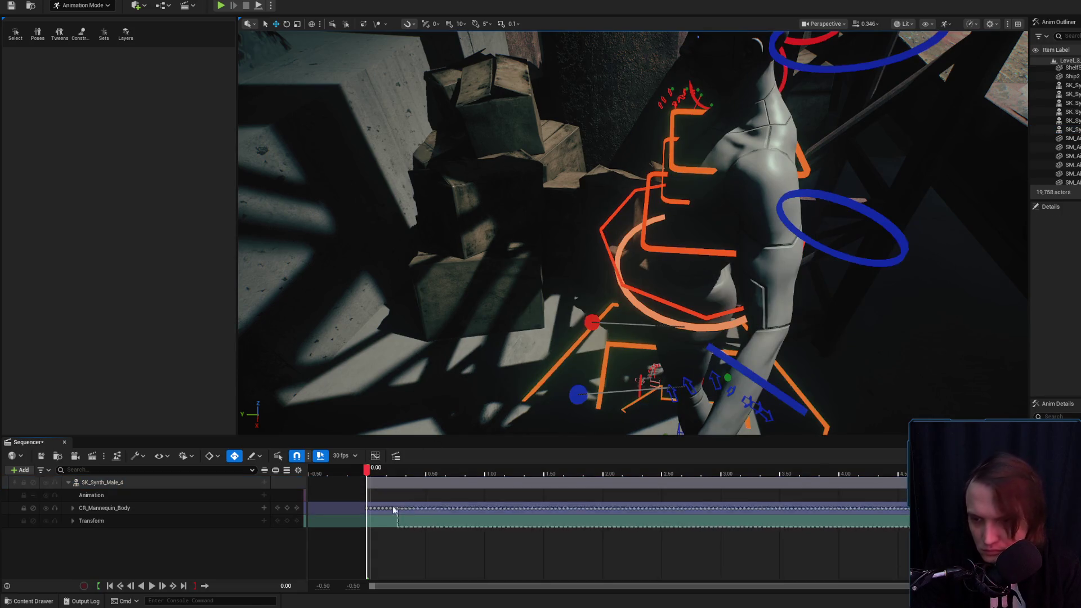
# Rotate the synth character to face the other way.
pyautogui.scroll(-5, 638, 367)
pyautogui.click(638, 367)
pyautogui.press('e')
pyautogui.moveTo(638, 367)
pyautogui.mouseDown()
pyautogui.moveTo(676, 405)
pyautogui.moveTo(629, 421)
pyautogui.mouseUp()
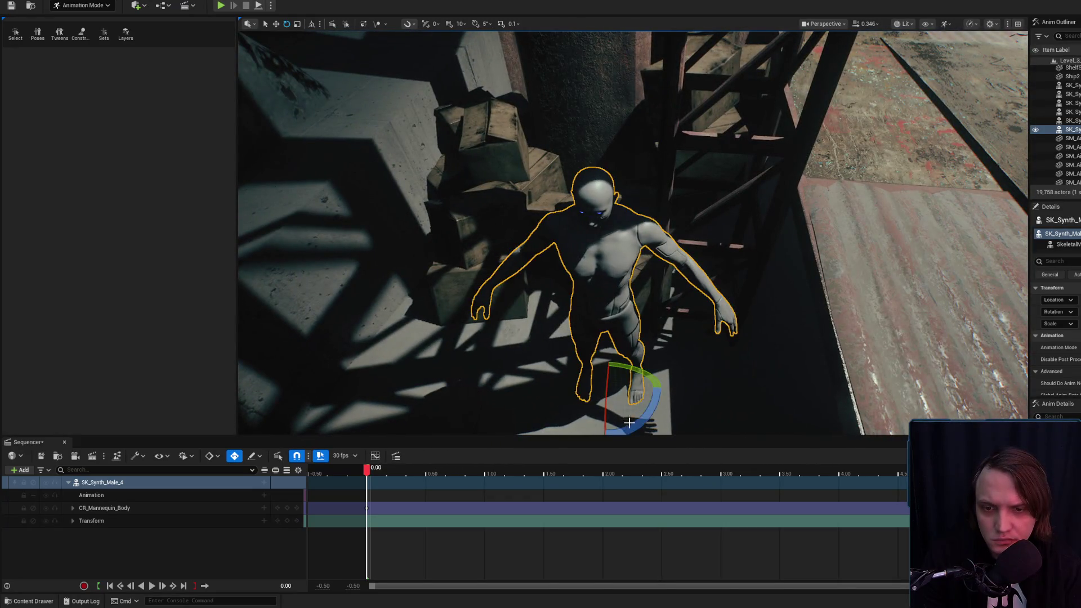
# Move SK_Synth_Male_4 back into the shadow beside the crates.
pyautogui.press('w')
pyautogui.press('f')
pyautogui.moveTo(631, 347)
pyautogui.mouseDown()
pyautogui.moveTo(550, 328)
pyautogui.moveTo(559, 331)
pyautogui.mouseUp()
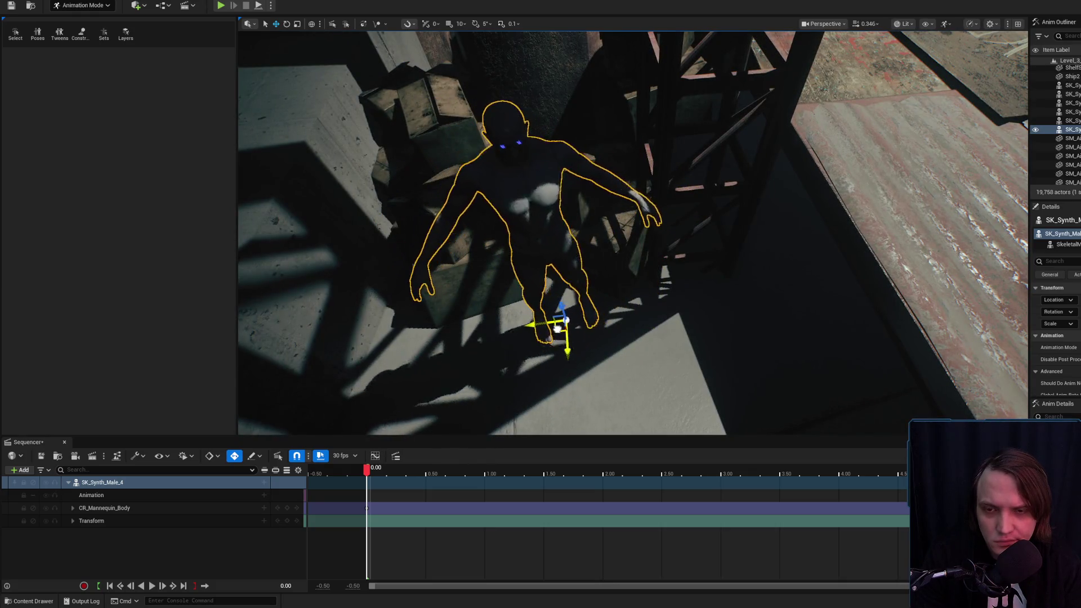
pyautogui.press('f')
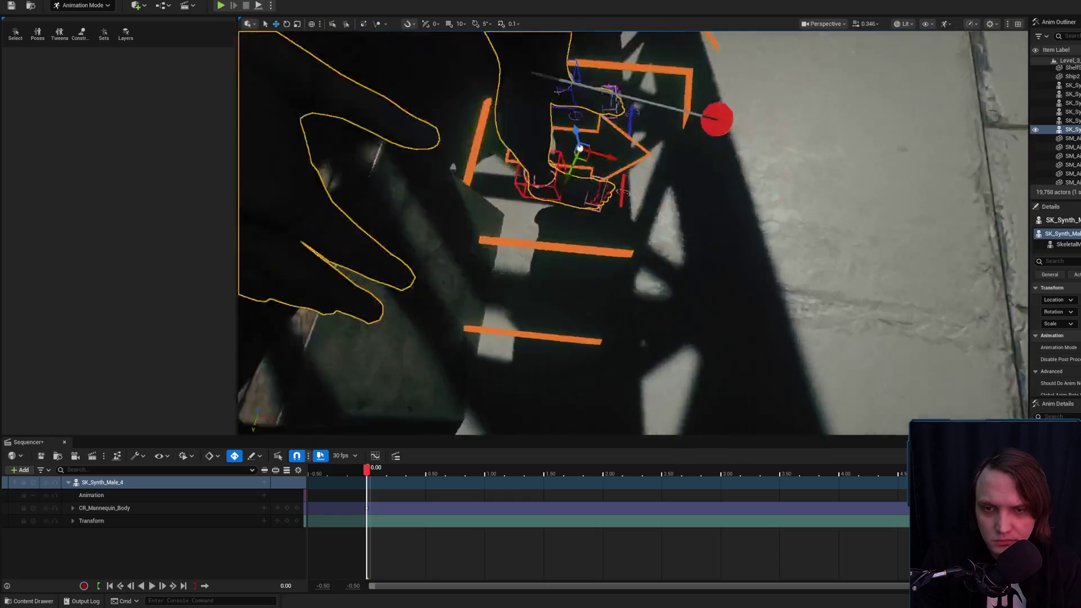
pyautogui.moveTo(688, 309); pyautogui.dragTo(688, 309)
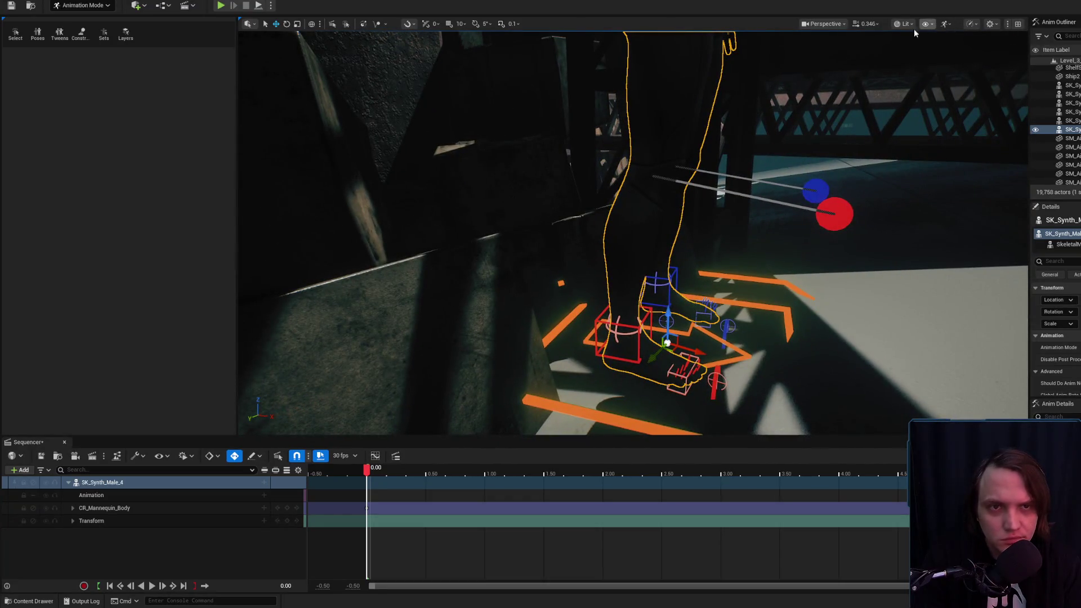
# Add a point light to brighten the floor by the character, previewing in Lighting Only mode.
pyautogui.click(905, 24)
pyautogui.click(946, 97)
pyautogui.moveTo(832, 218); pyautogui.dragTo(831, 218)
pyautogui.moveTo(1072, 67)
pyautogui.mouseDown()
pyautogui.moveTo(627, 393)
pyautogui.moveTo(584, 393)
pyautogui.moveTo(535, 344)
pyautogui.mouseUp()
# Set the viewport to Detail Lighting and reselect SK_Synth_Male_4.
pyautogui.click(890, 24)
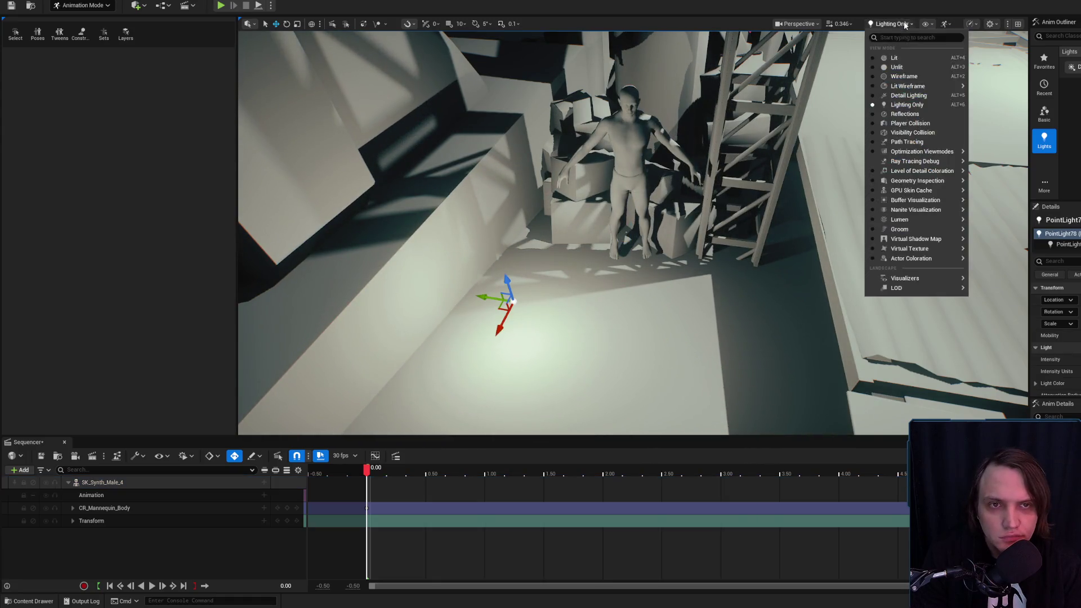
pyautogui.click(909, 95)
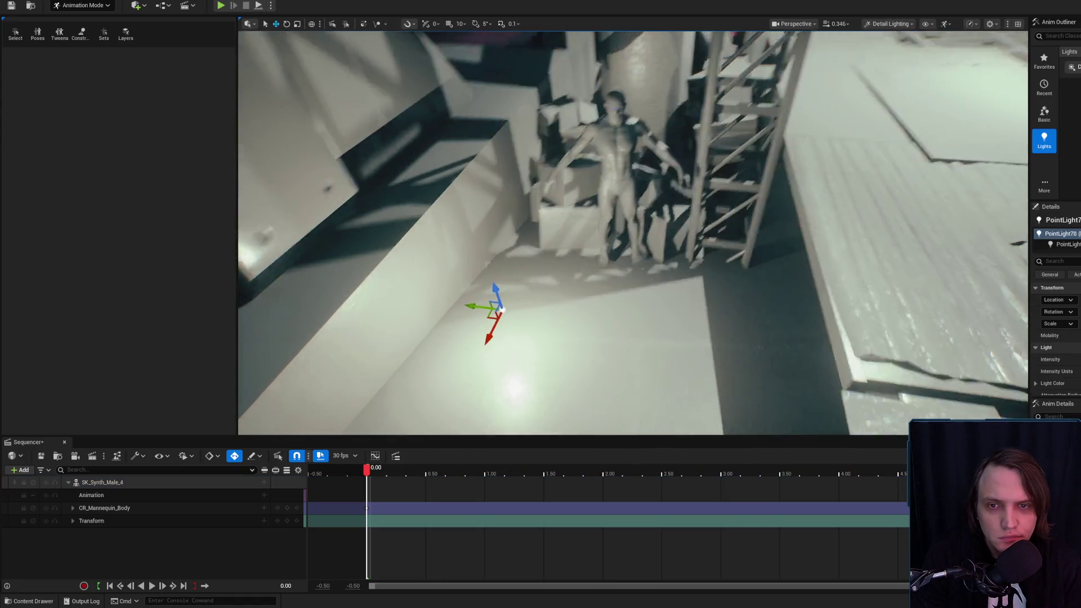
pyautogui.click(643, 168)
pyautogui.click(644, 167)
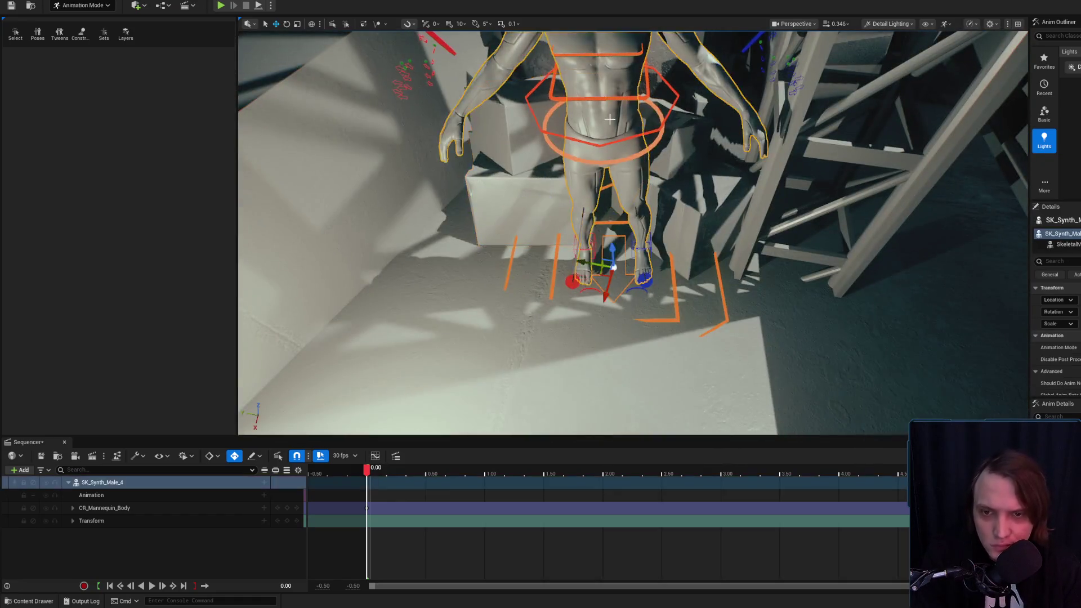
# Lower the right foot IK control toward the ground.
pyautogui.press('f')
pyautogui.scroll(-3, 616, 262)
pyautogui.scroll(3, 616, 262)
pyautogui.scroll(-1, 597, 290)
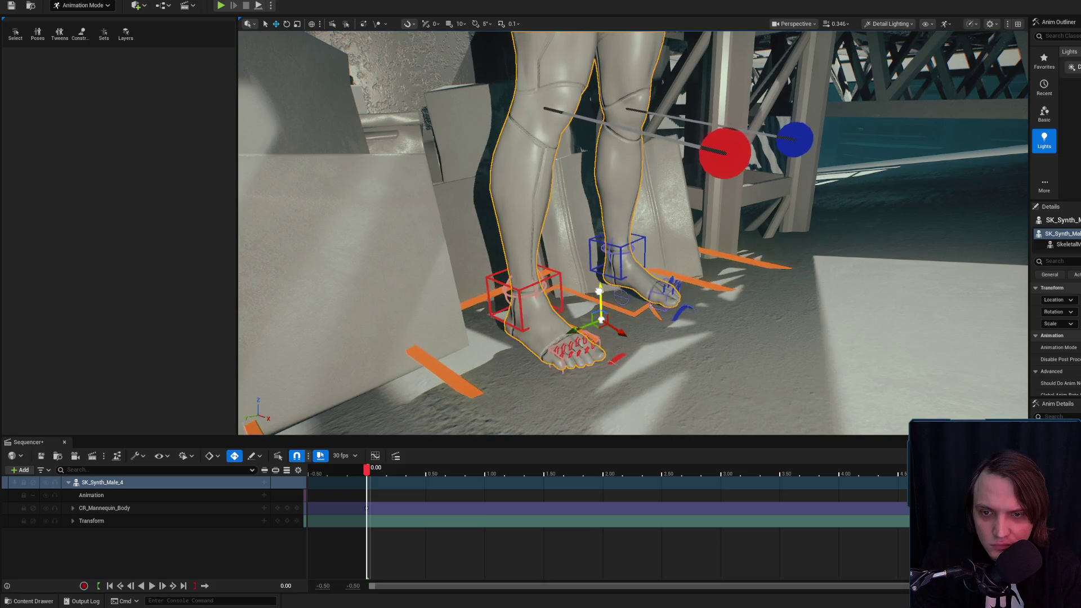
pyautogui.click(520, 289)
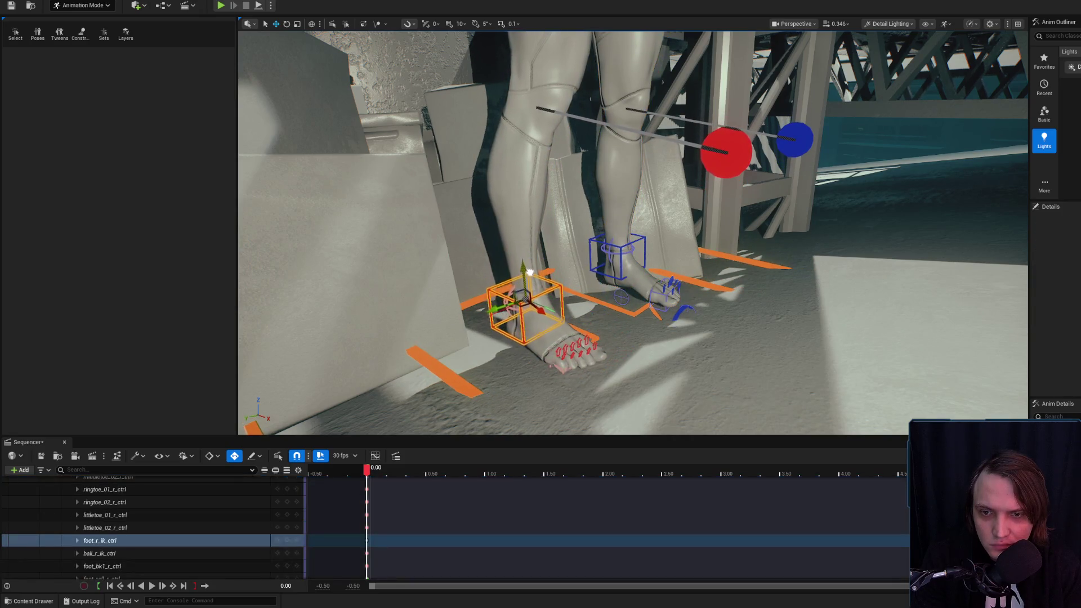
pyautogui.click(622, 235)
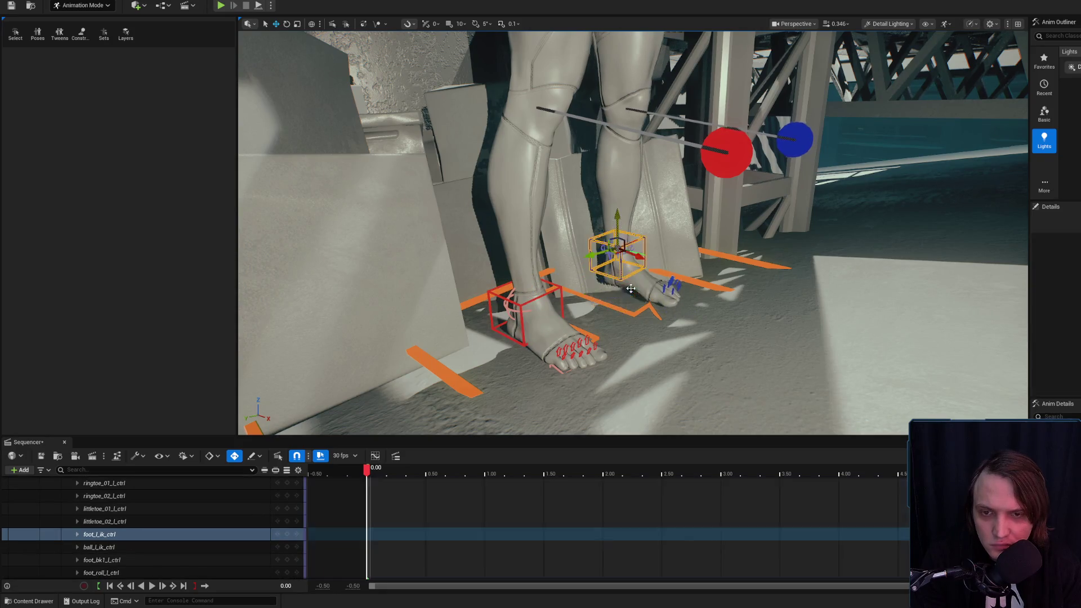
pyautogui.click(523, 307)
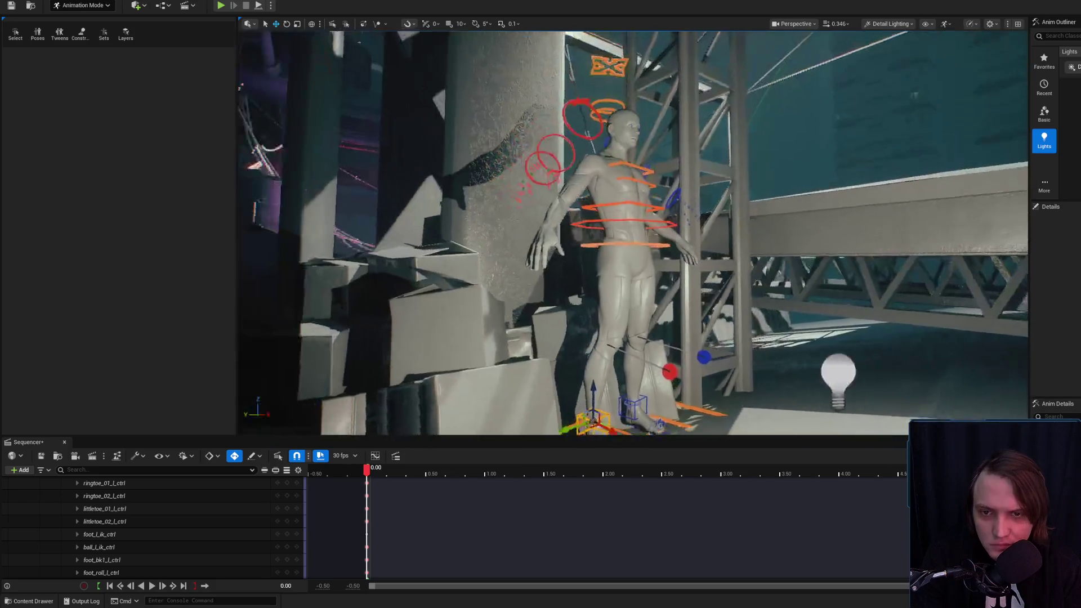
pyautogui.moveTo(630, 134)
pyautogui.mouseDown()
pyautogui.moveTo(608, 147)
pyautogui.moveTo(630, 133)
pyautogui.mouseUp()
pyautogui.click(621, 152)
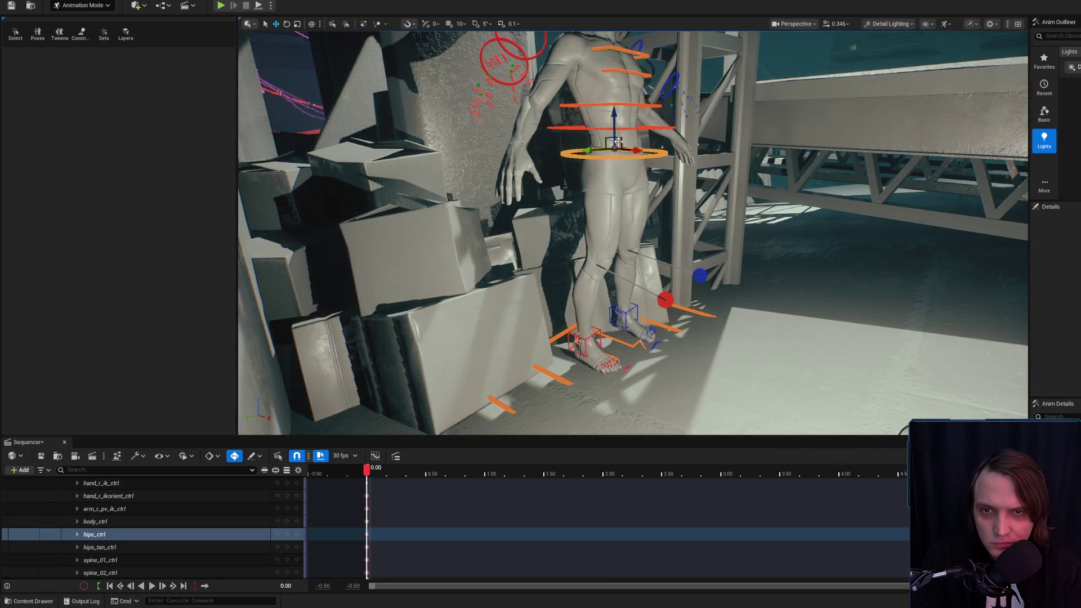
pyautogui.click(584, 338)
pyautogui.press('f')
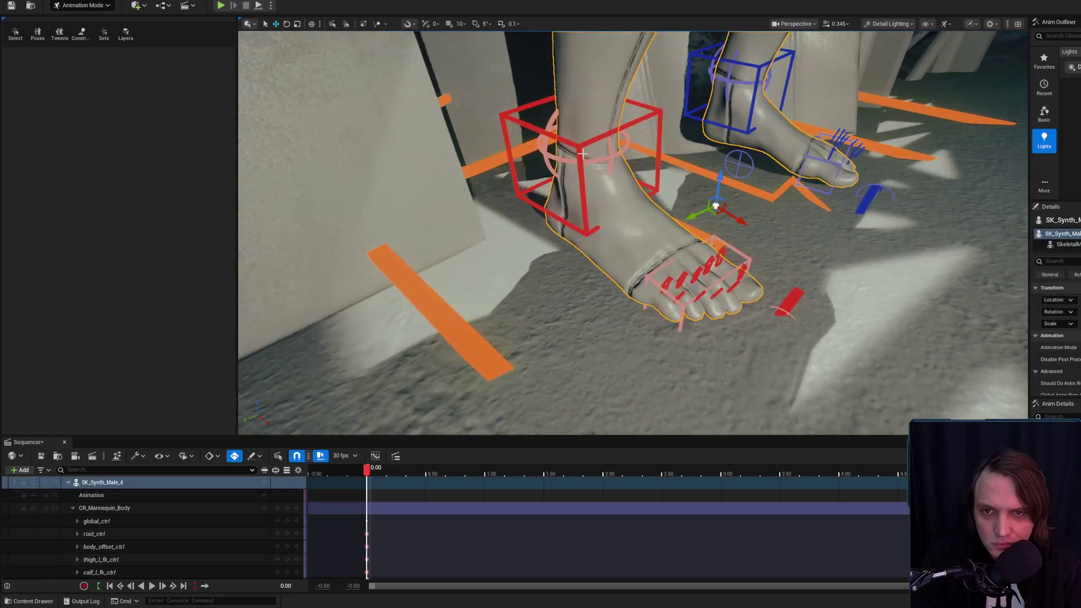
pyautogui.moveTo(581, 121); pyautogui.dragTo(600, 166)
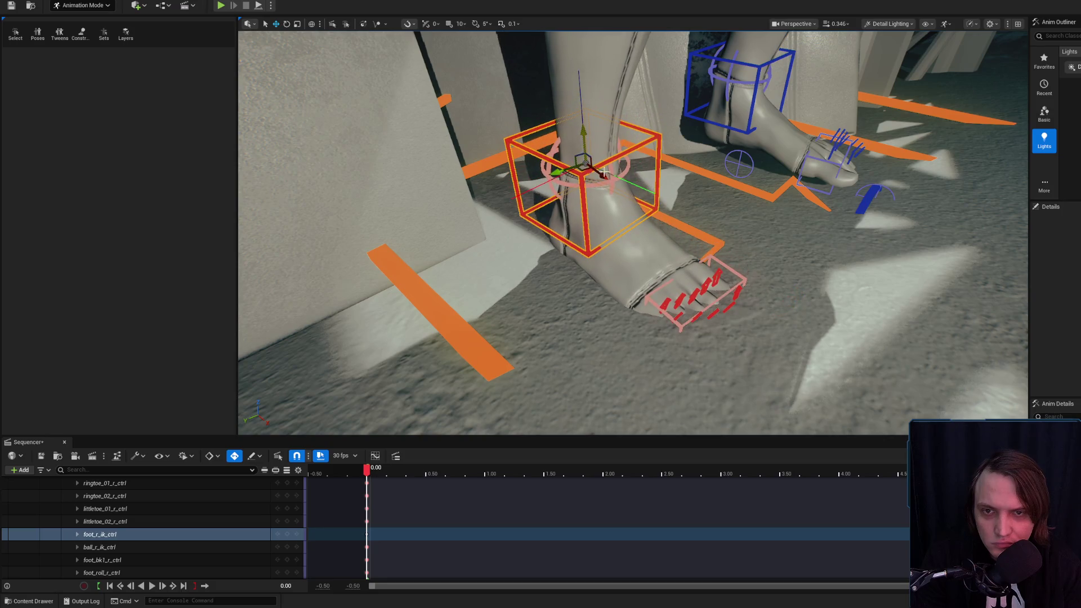
# Drag body_ctrl down and back so the synth slumps seated against the crates.
pyautogui.moveTo(641, 212)
pyautogui.mouseDown()
pyautogui.moveTo(507, 235)
pyautogui.moveTo(717, 270)
pyautogui.moveTo(690, 204)
pyautogui.mouseUp()
pyautogui.click(690, 203)
pyautogui.press('f')
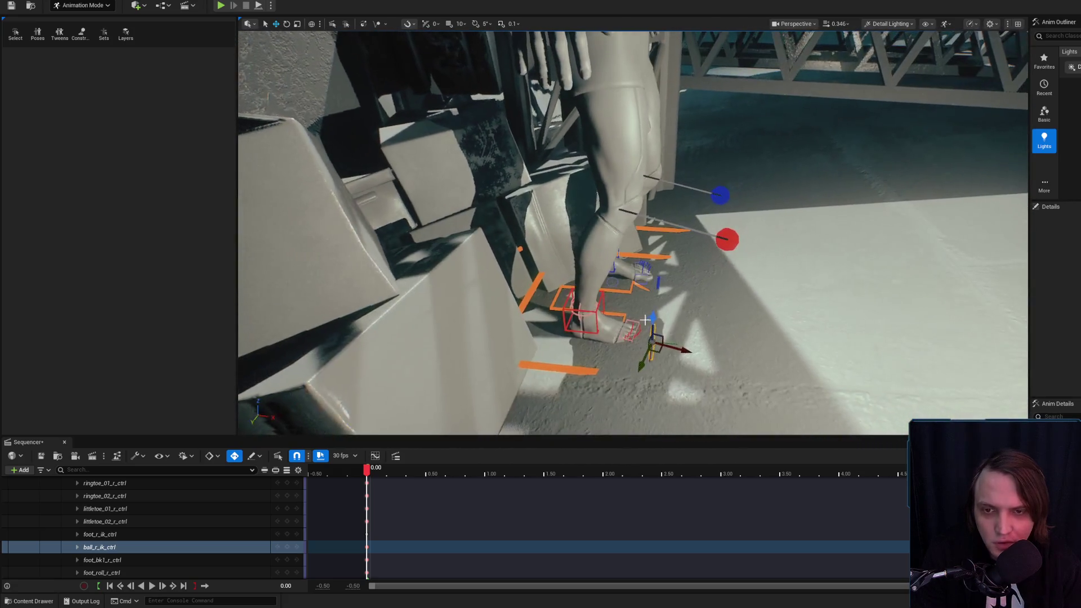
pyautogui.click(652, 261)
pyautogui.moveTo(652, 261)
pyautogui.mouseDown()
pyautogui.moveTo(630, 259)
pyautogui.moveTo(652, 261)
pyautogui.mouseUp()
pyautogui.click(615, 225)
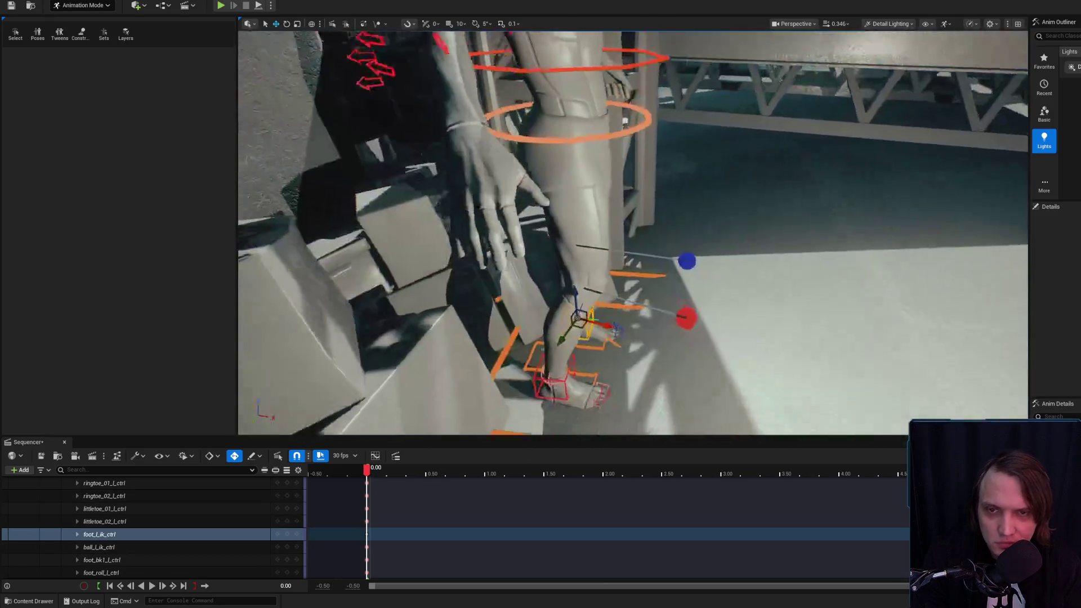
pyautogui.click(580, 151)
pyautogui.scroll(-2, 645, 155)
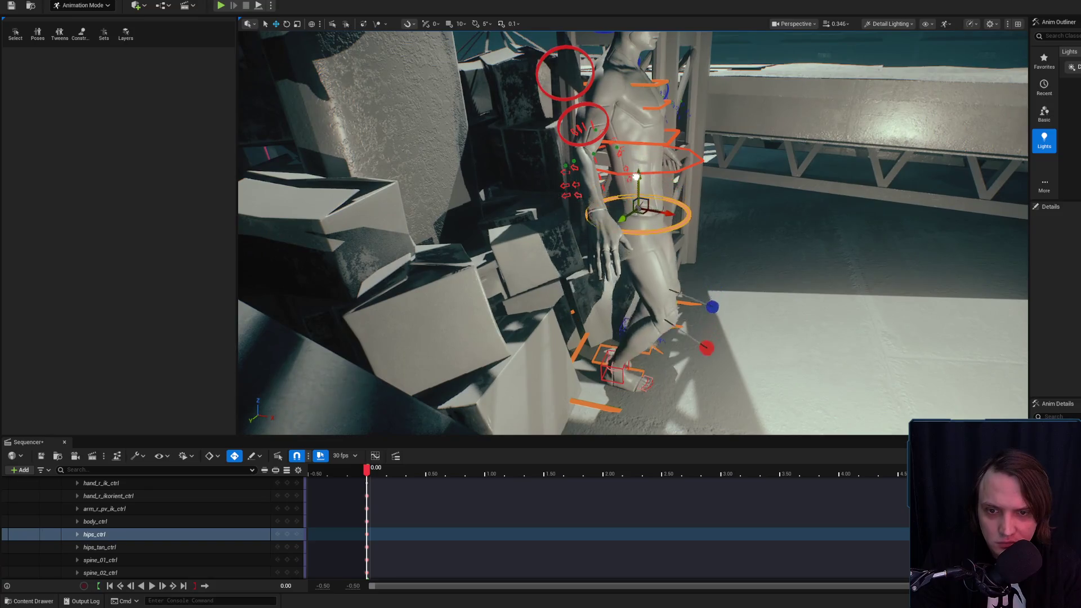
pyautogui.click(675, 174)
pyautogui.moveTo(667, 185)
pyautogui.mouseDown()
pyautogui.moveTo(642, 187)
pyautogui.moveTo(591, 163)
pyautogui.moveTo(626, 208)
pyautogui.moveTo(658, 176)
pyautogui.moveTo(622, 185)
pyautogui.moveTo(591, 161)
pyautogui.moveTo(555, 242)
pyautogui.mouseUp()
pyautogui.click(633, 335)
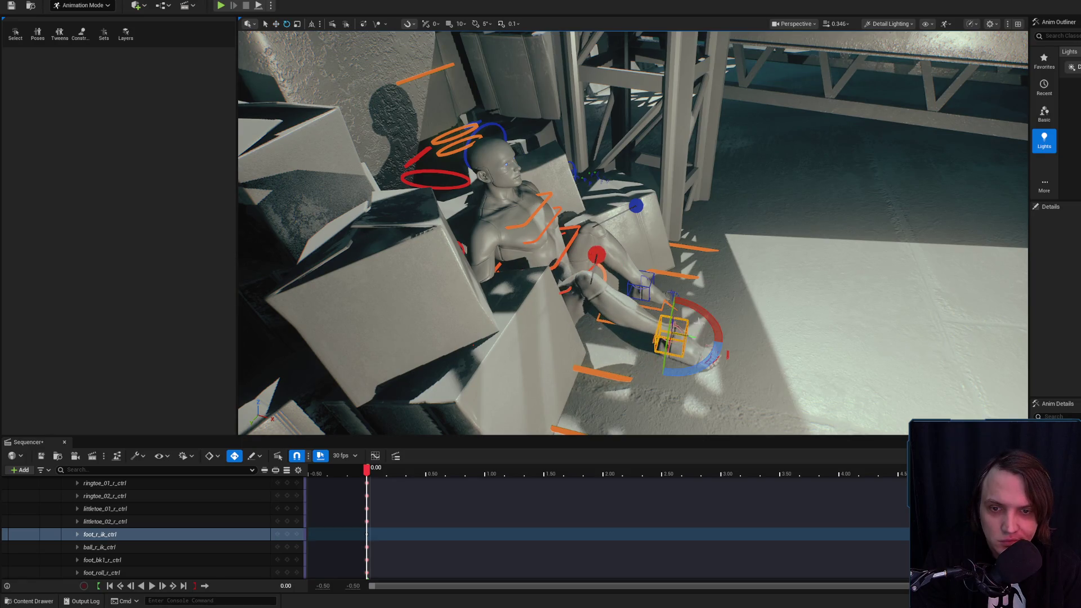
# Lower, stretch out and shift the right foot onto the floor, then select the left foot IK.
pyautogui.press('g')
pyautogui.moveTo(694, 353)
pyautogui.mouseDown()
pyautogui.moveTo(620, 356)
pyautogui.moveTo(627, 268)
pyautogui.mouseUp()
pyautogui.press('g')
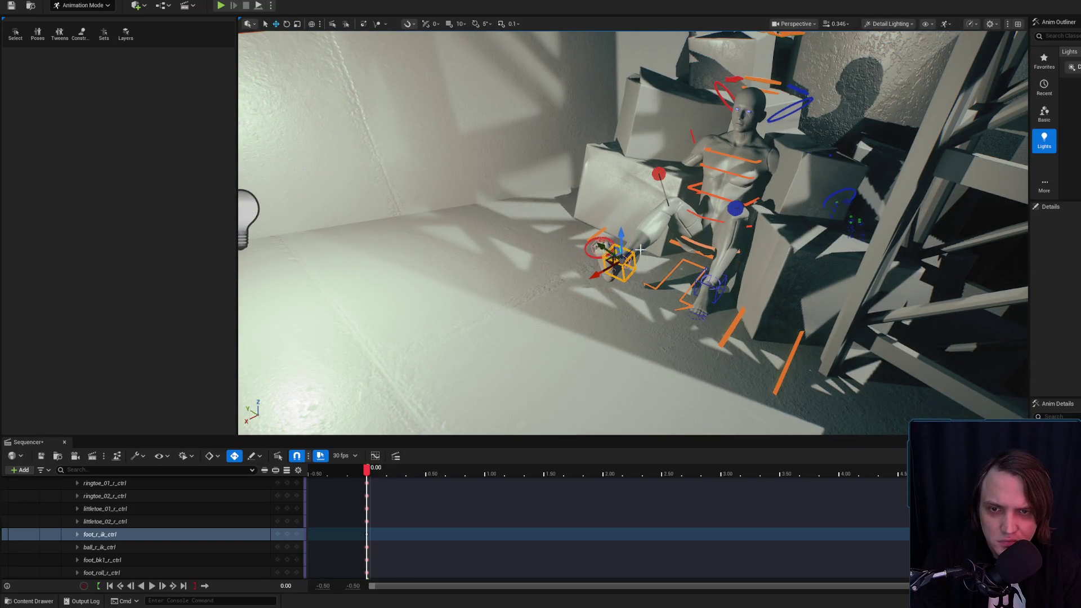
pyautogui.moveTo(620, 241); pyautogui.dragTo(619, 264)
pyautogui.moveTo(596, 303); pyautogui.dragTo(542, 301)
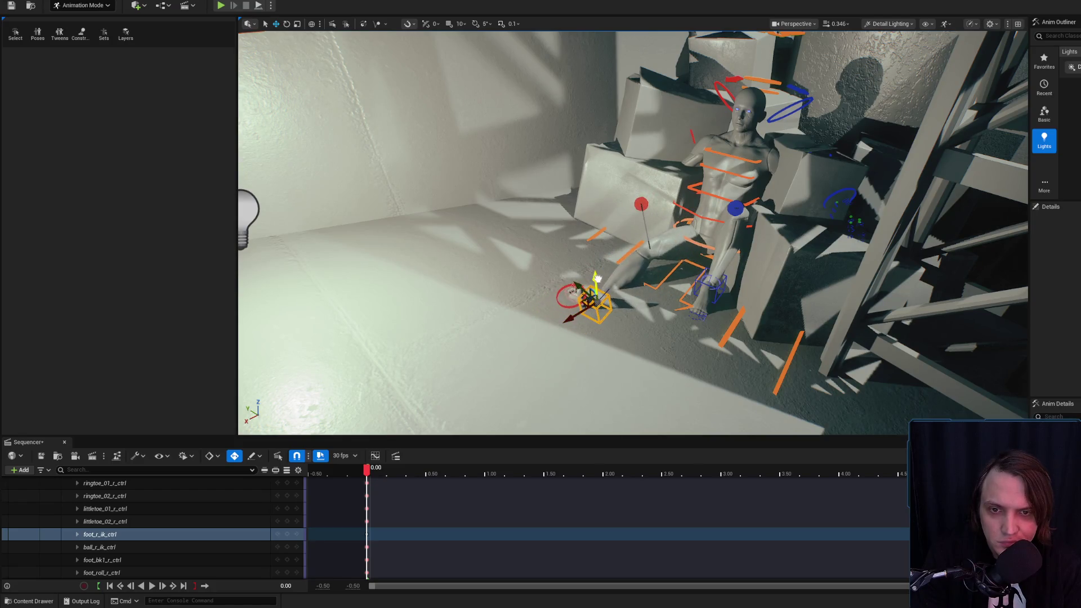
pyautogui.moveTo(667, 248)
pyautogui.mouseDown()
pyautogui.moveTo(716, 263)
pyautogui.moveTo(687, 319)
pyautogui.mouseUp()
pyautogui.moveTo(721, 350)
pyautogui.mouseDown()
pyautogui.moveTo(742, 340)
pyautogui.moveTo(744, 351)
pyautogui.moveTo(684, 318)
pyautogui.moveTo(581, 215)
pyautogui.mouseUp()
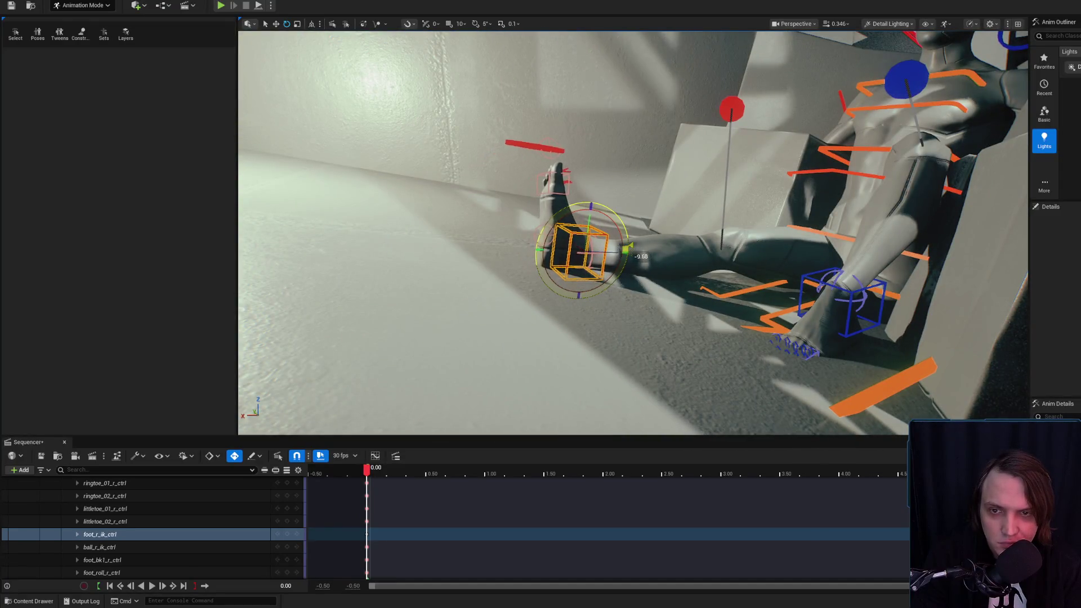
pyautogui.moveTo(581, 216)
pyautogui.mouseDown()
pyautogui.moveTo(490, 168)
pyautogui.moveTo(525, 265)
pyautogui.moveTo(559, 261)
pyautogui.mouseUp()
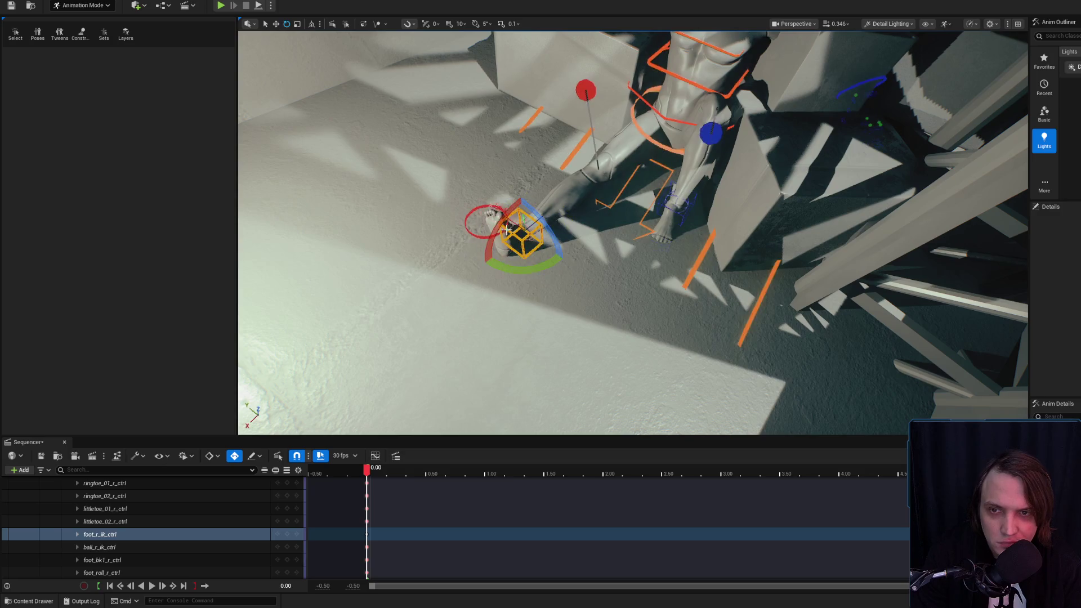
pyautogui.moveTo(563, 199)
pyautogui.mouseDown()
pyautogui.moveTo(586, 210)
pyautogui.moveTo(638, 188)
pyautogui.moveTo(684, 284)
pyautogui.moveTo(592, 259)
pyautogui.mouseUp()
pyautogui.click(688, 290)
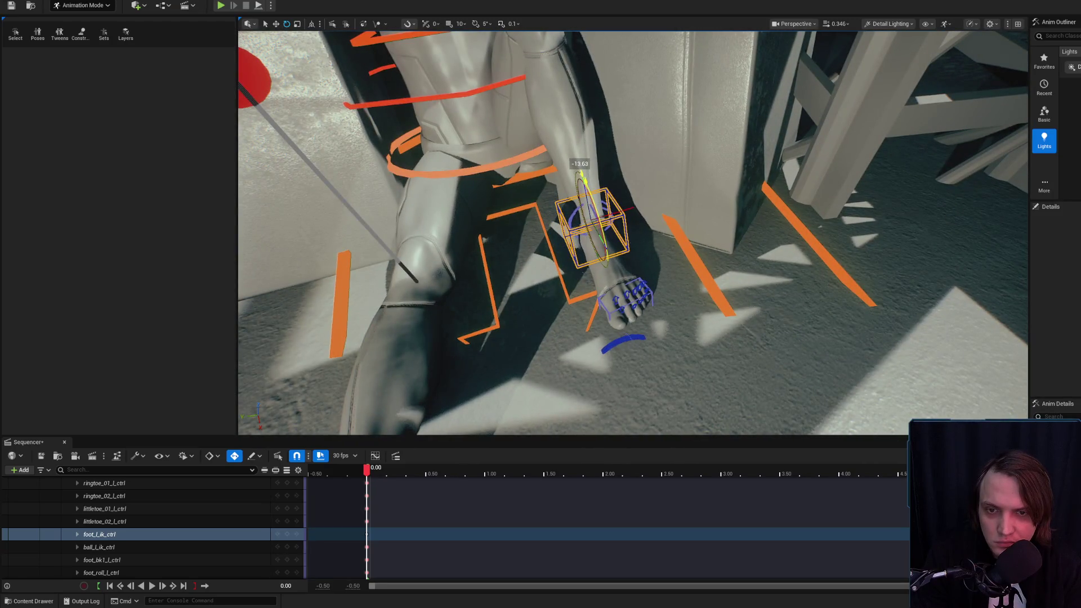
pyautogui.press('g')
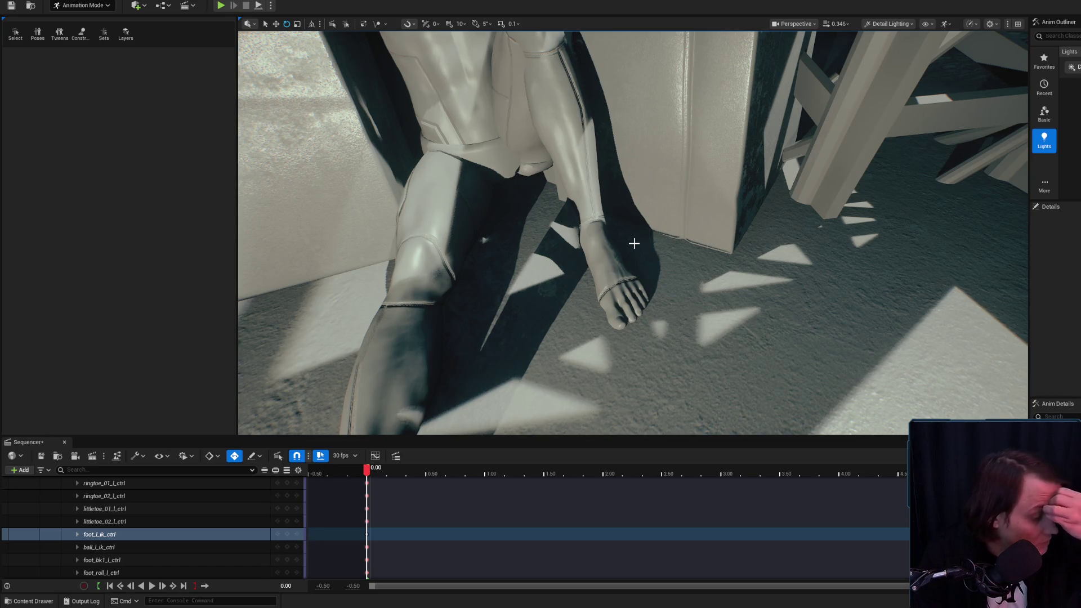
# Fly the viewport into another room with teal pipework and a red-lit doorway.
pyautogui.moveTo(633, 244); pyautogui.dragTo(642, 256)
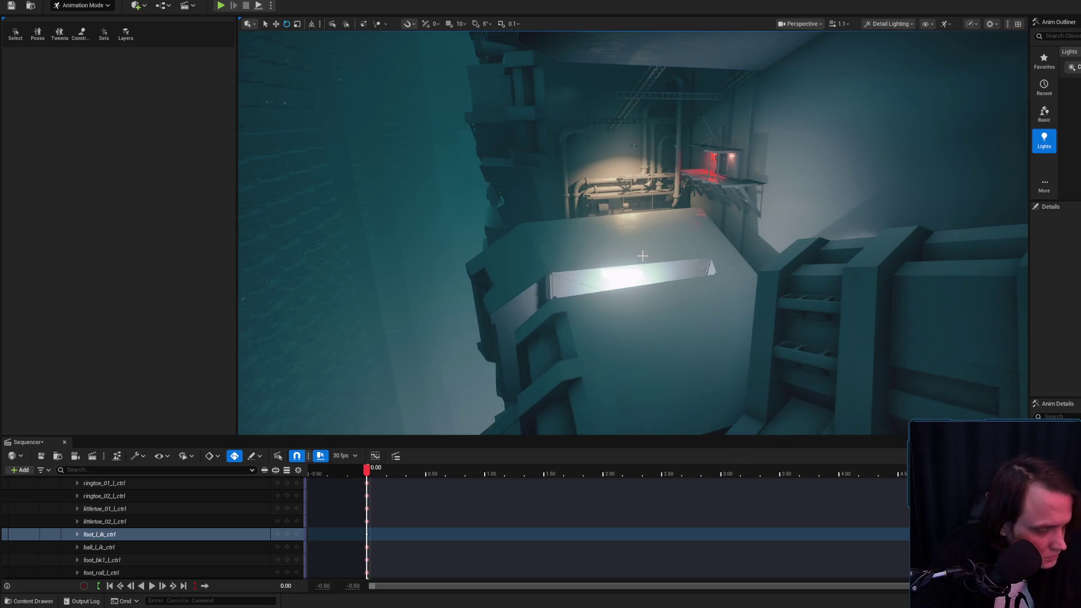
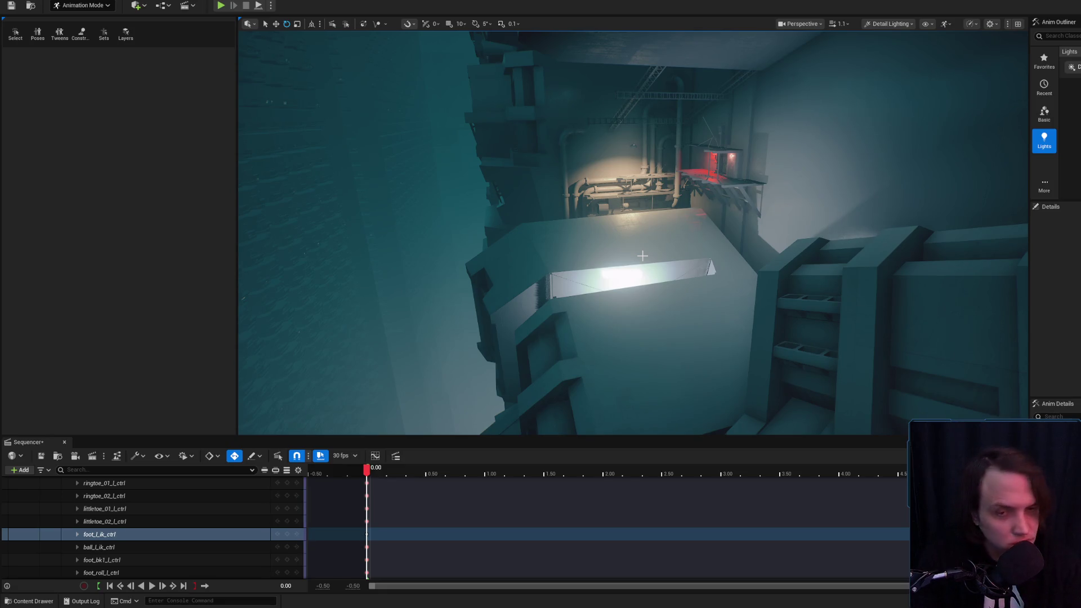
# Fly the view in to the mannequin's legs and select the right foot IK control.
pyautogui.press('f')
pyautogui.scroll(-2, 633, 233)
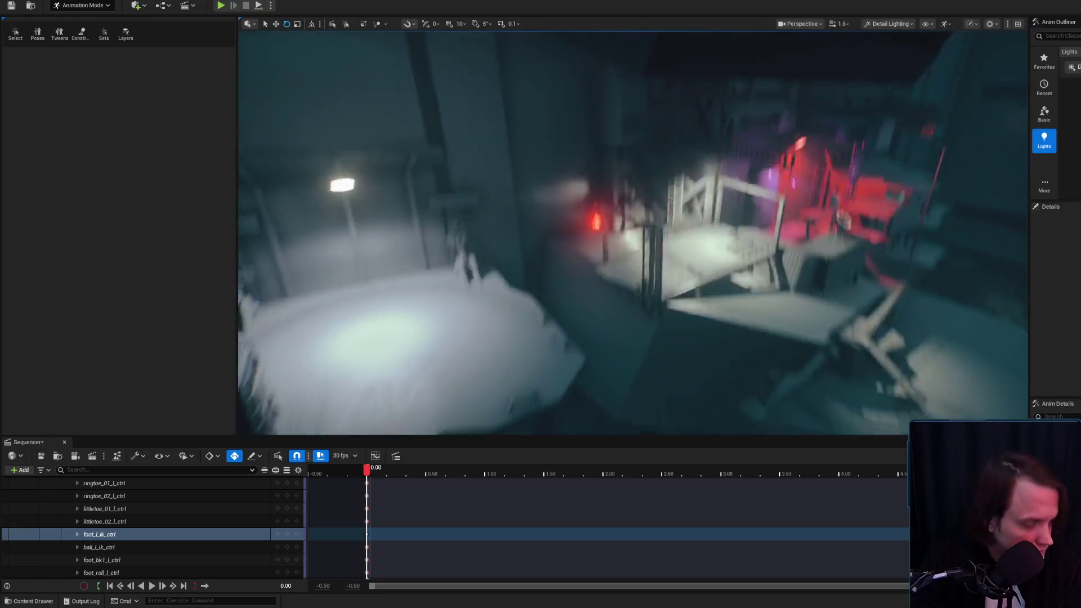
pyautogui.press('f')
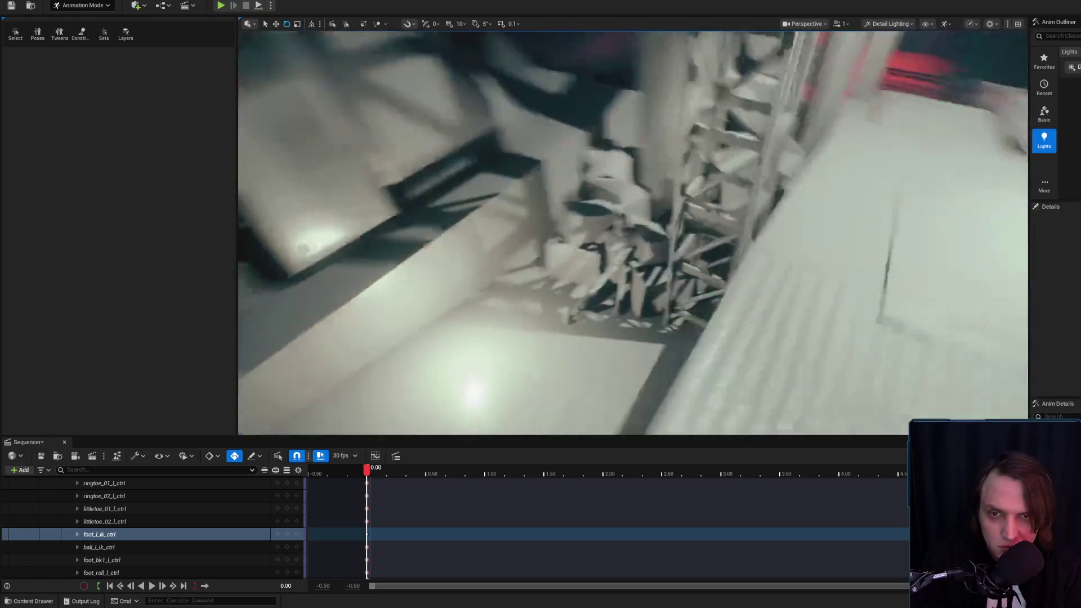
pyautogui.scroll(-3, 634, 233)
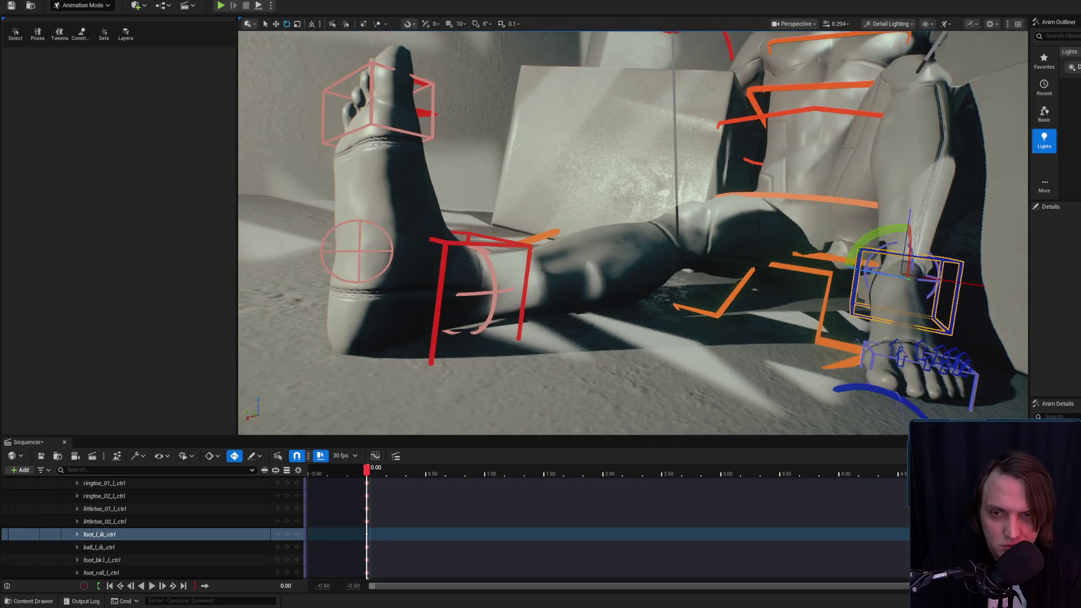
pyautogui.click(95, 533)
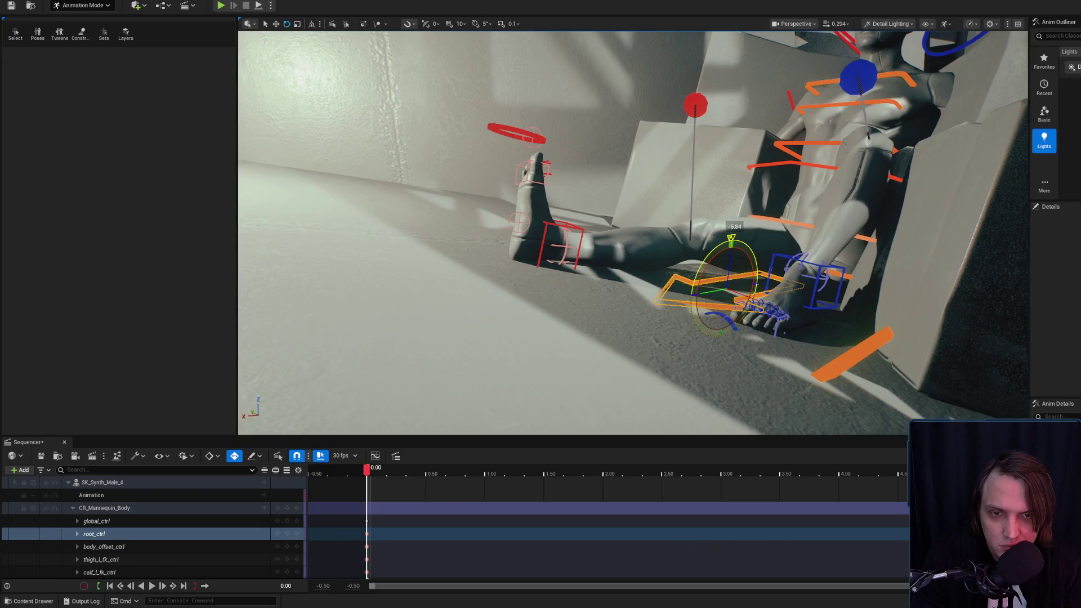
pyautogui.click(588, 224)
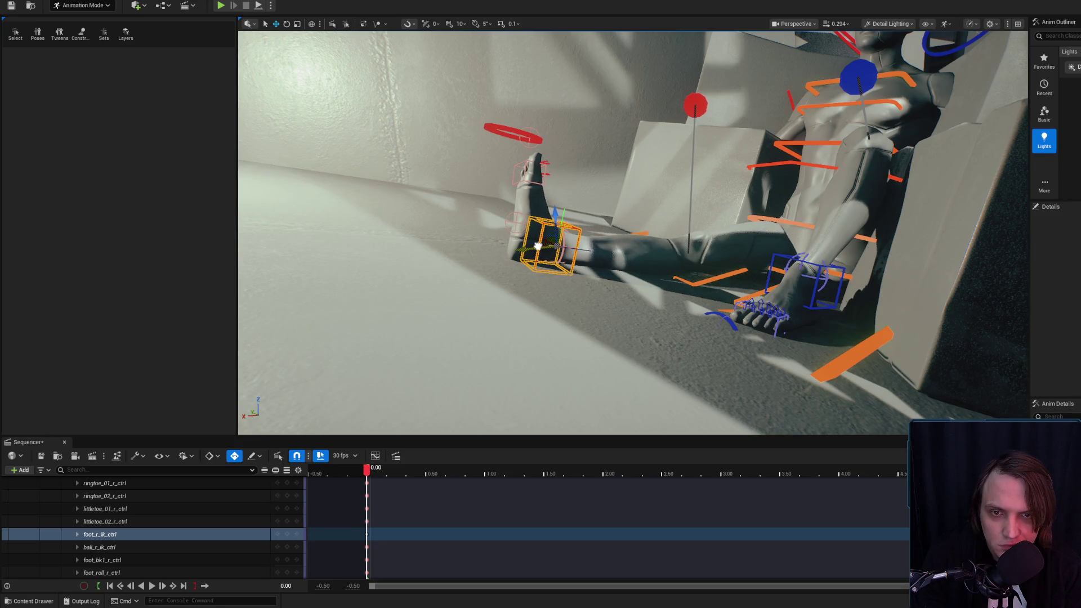
pyautogui.moveTo(640, 198); pyautogui.dragTo(640, 169)
pyautogui.moveTo(640, 199)
pyautogui.mouseDown()
pyautogui.moveTo(623, 217)
pyautogui.moveTo(636, 214)
pyautogui.moveTo(677, 288)
pyautogui.mouseUp()
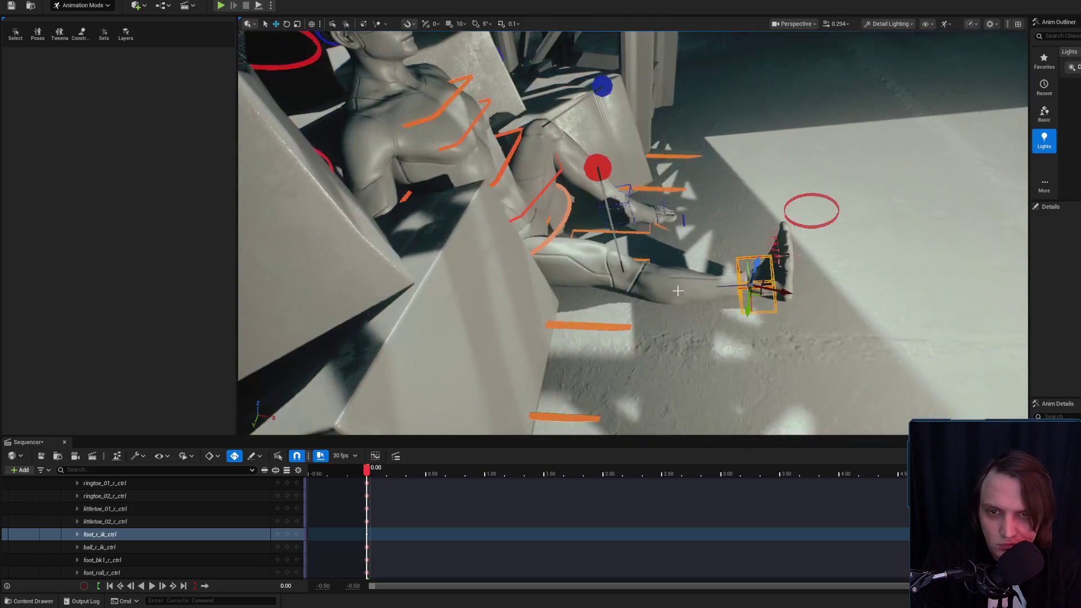
# Shift the right foot left, raise it to bend the leg, and rotate it into place.
pyautogui.moveTo(787, 293); pyautogui.dragTo(721, 262)
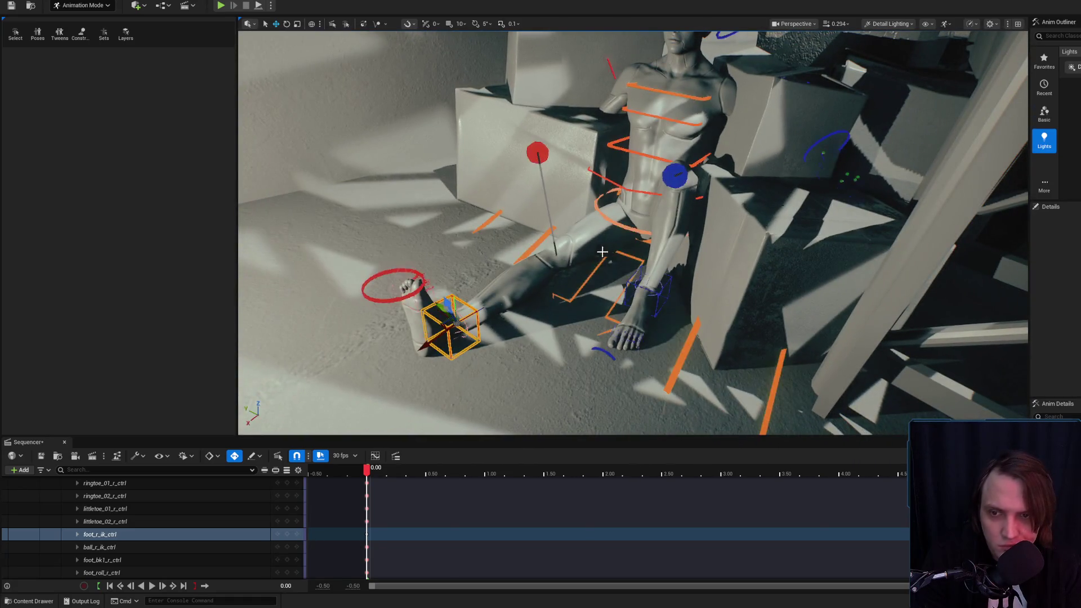
pyautogui.moveTo(419, 344); pyautogui.dragTo(451, 321)
pyautogui.press('e')
pyautogui.moveTo(510, 259)
pyautogui.mouseDown()
pyautogui.moveTo(521, 283)
pyautogui.moveTo(388, 261)
pyautogui.mouseUp()
pyautogui.moveTo(608, 359)
pyautogui.mouseDown()
pyautogui.moveTo(552, 346)
pyautogui.moveTo(608, 359)
pyautogui.moveTo(535, 390)
pyautogui.mouseUp()
pyautogui.press('f')
pyautogui.press('e')
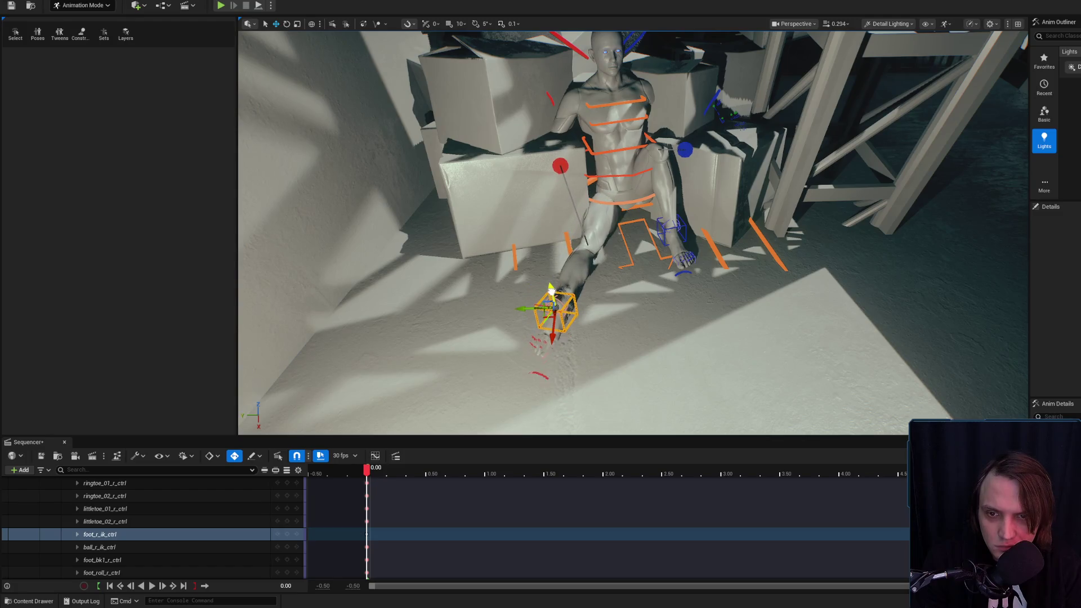
pyautogui.moveTo(573, 262)
pyautogui.mouseDown()
pyautogui.moveTo(501, 288)
pyautogui.moveTo(563, 282)
pyautogui.moveTo(586, 265)
pyautogui.moveTo(662, 167)
pyautogui.mouseUp()
# Lower the left foot IK control and rotate it so the toes point up.
pyautogui.click(622, 227)
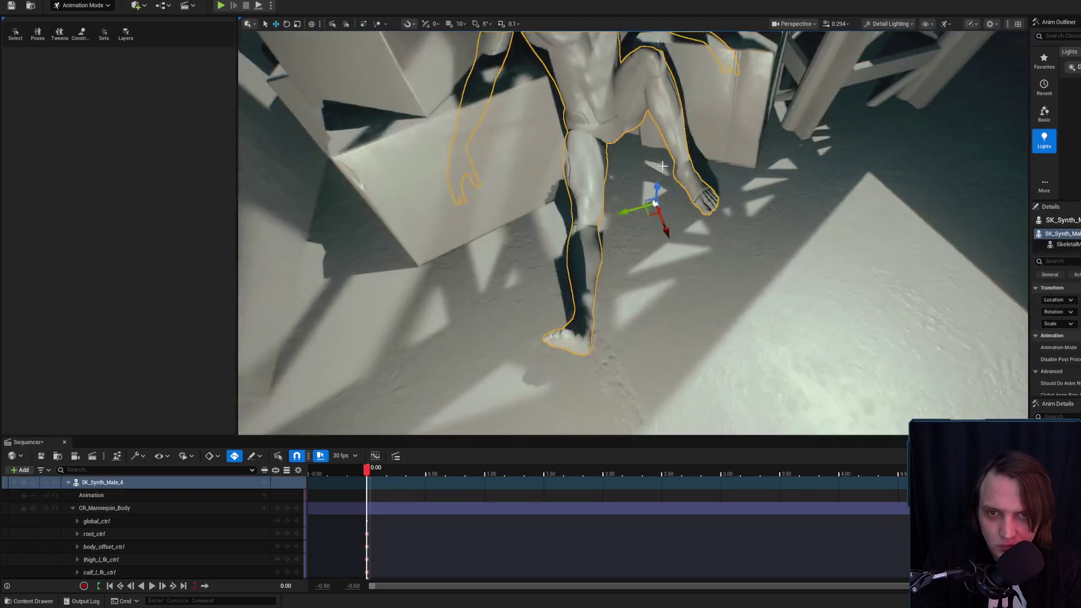
pyautogui.click(654, 204)
pyautogui.moveTo(655, 203)
pyautogui.mouseDown()
pyautogui.moveTo(636, 242)
pyautogui.moveTo(628, 315)
pyautogui.moveTo(555, 178)
pyautogui.mouseUp()
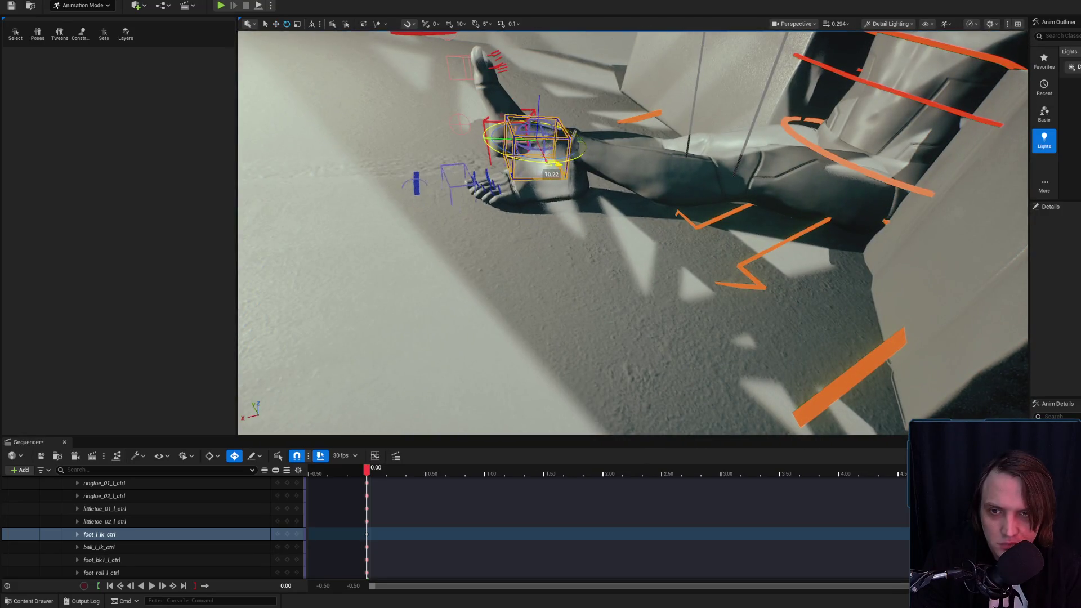
pyautogui.moveTo(527, 101); pyautogui.dragTo(546, 106)
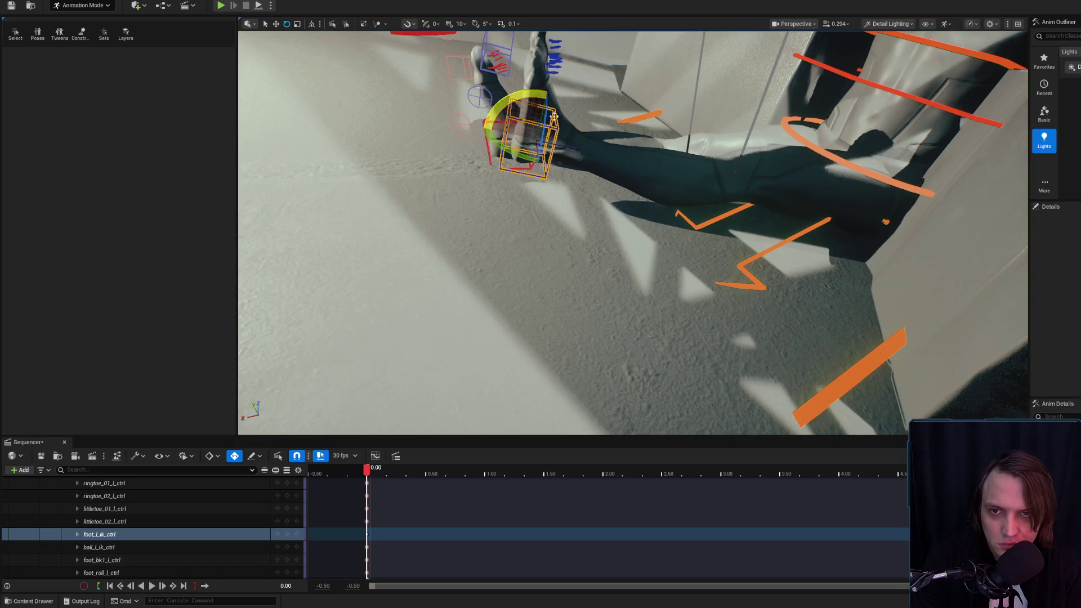
pyautogui.press('1')
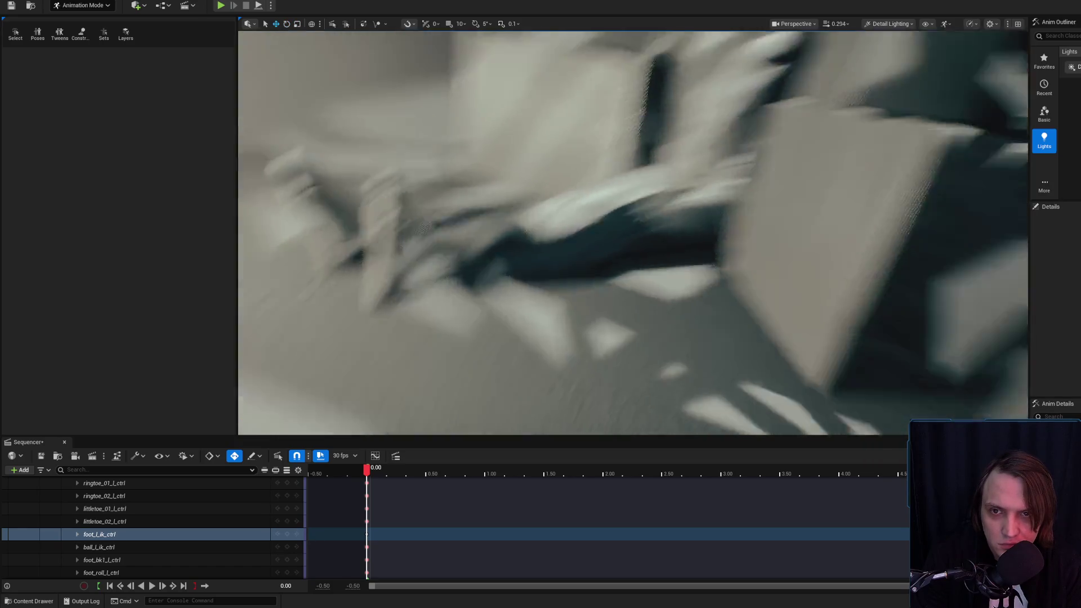
pyautogui.moveTo(576, 122); pyautogui.dragTo(576, 121)
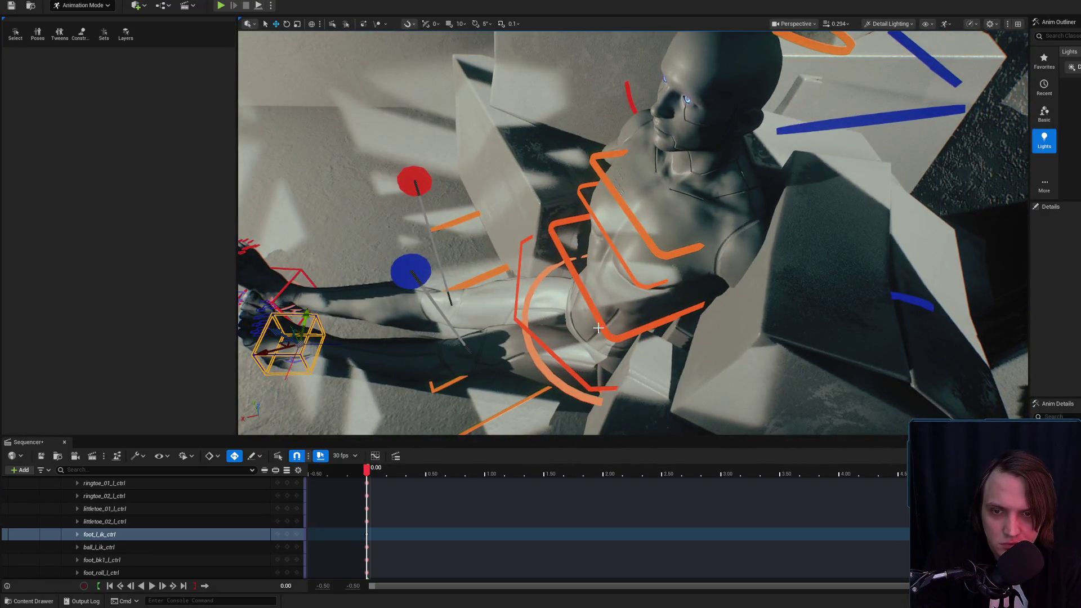
# Rotate the body control about 20 degrees to turn the whole figure.
pyautogui.click(541, 200)
pyautogui.press('f')
pyautogui.press('e')
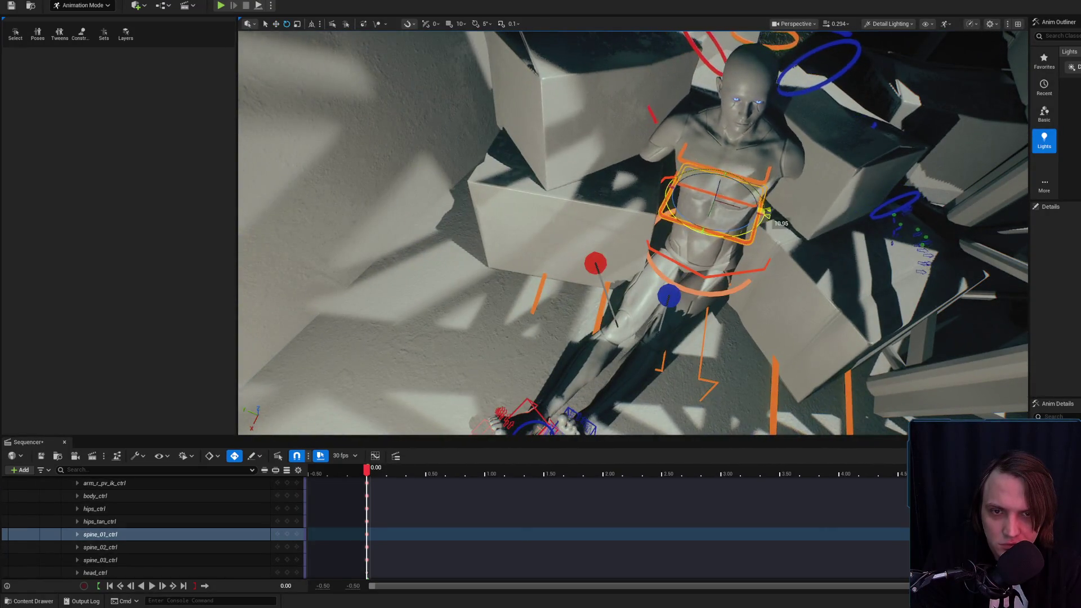
pyautogui.click(701, 276)
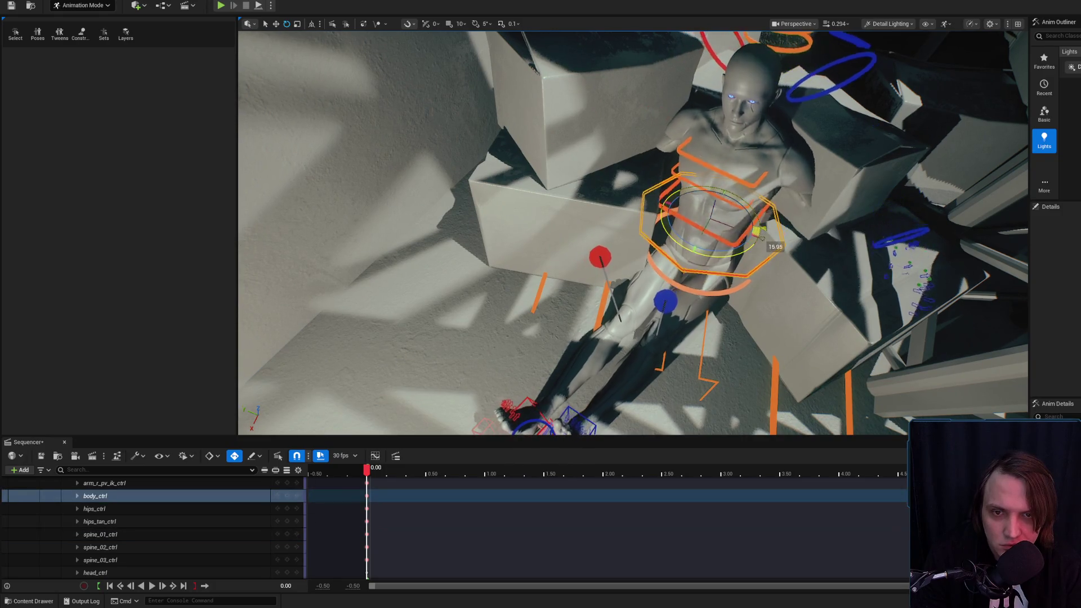
pyautogui.press('f')
pyautogui.moveTo(673, 222); pyautogui.dragTo(653, 171)
pyautogui.press('t')
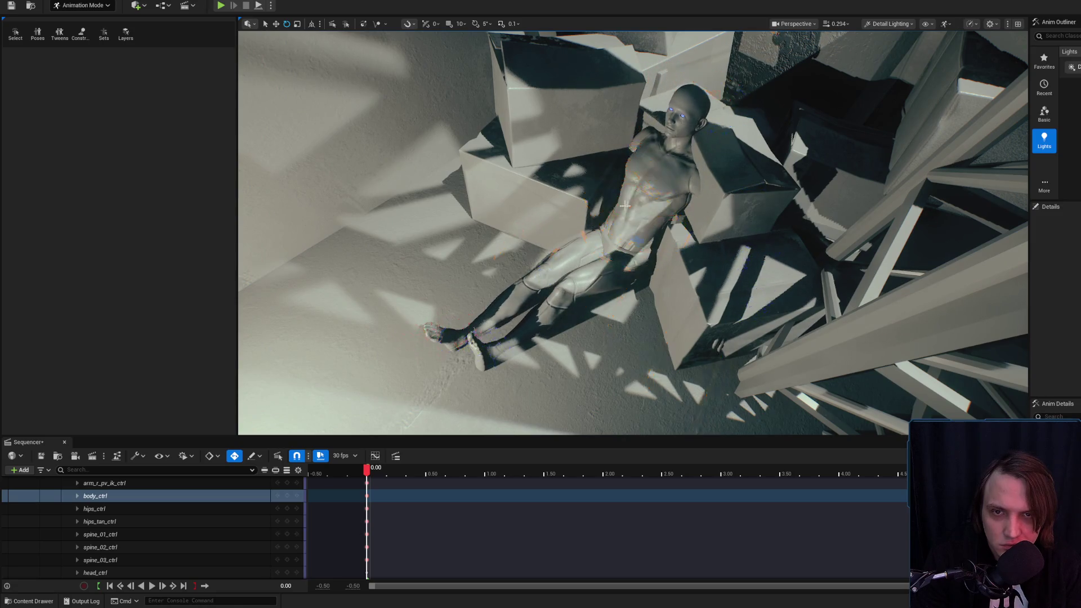
pyautogui.press('t')
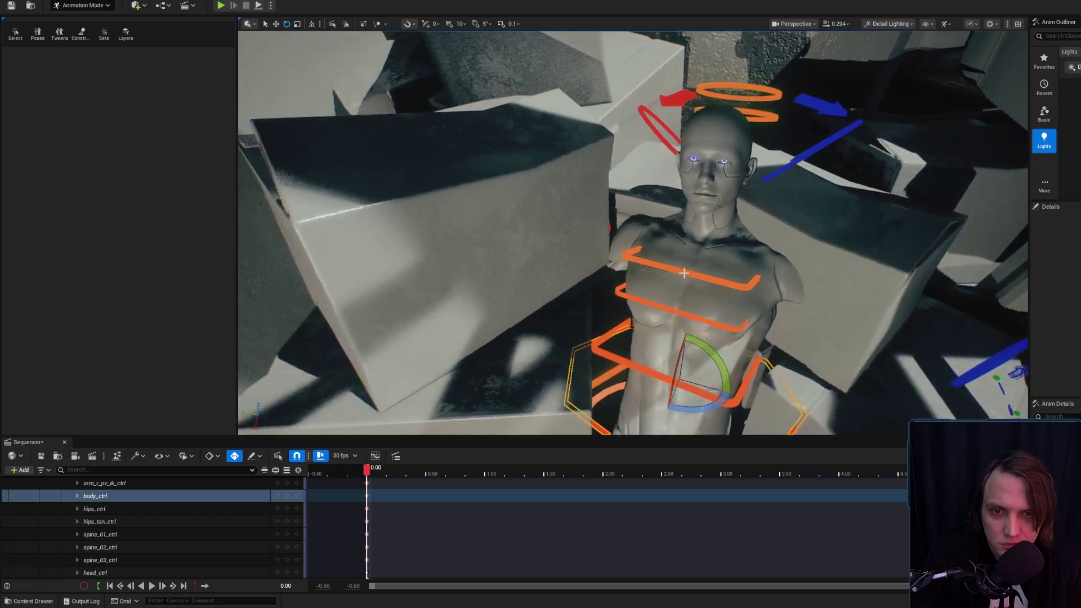
# Bend the upper spine back further and tilt the head backward.
pyautogui.click(690, 248)
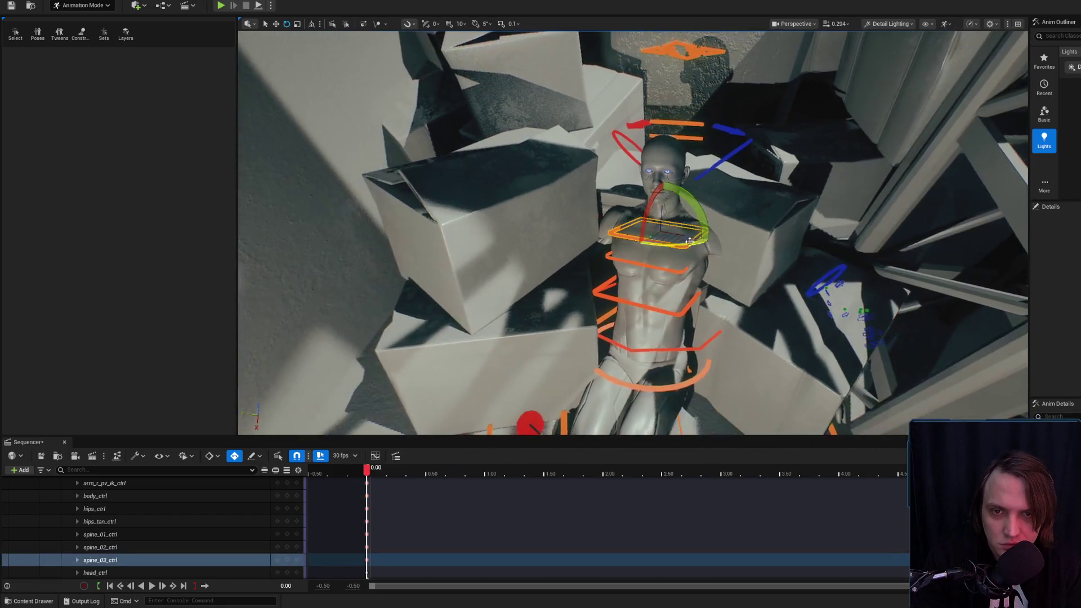
pyautogui.moveTo(710, 239)
pyautogui.mouseDown()
pyautogui.moveTo(707, 260)
pyautogui.moveTo(691, 255)
pyautogui.moveTo(707, 260)
pyautogui.mouseUp()
pyautogui.click(675, 272)
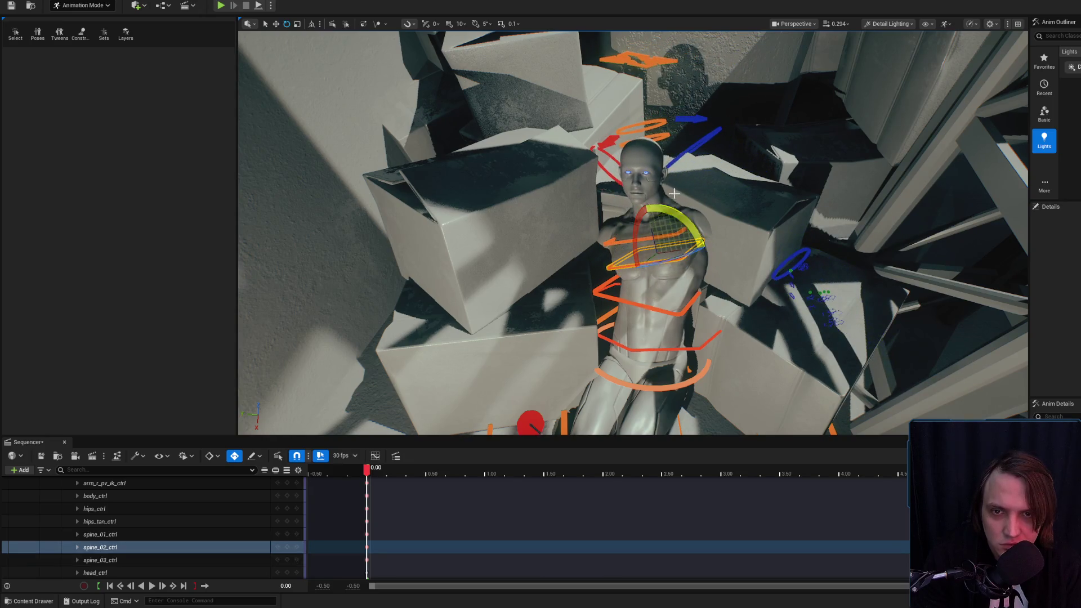
pyautogui.click(645, 57)
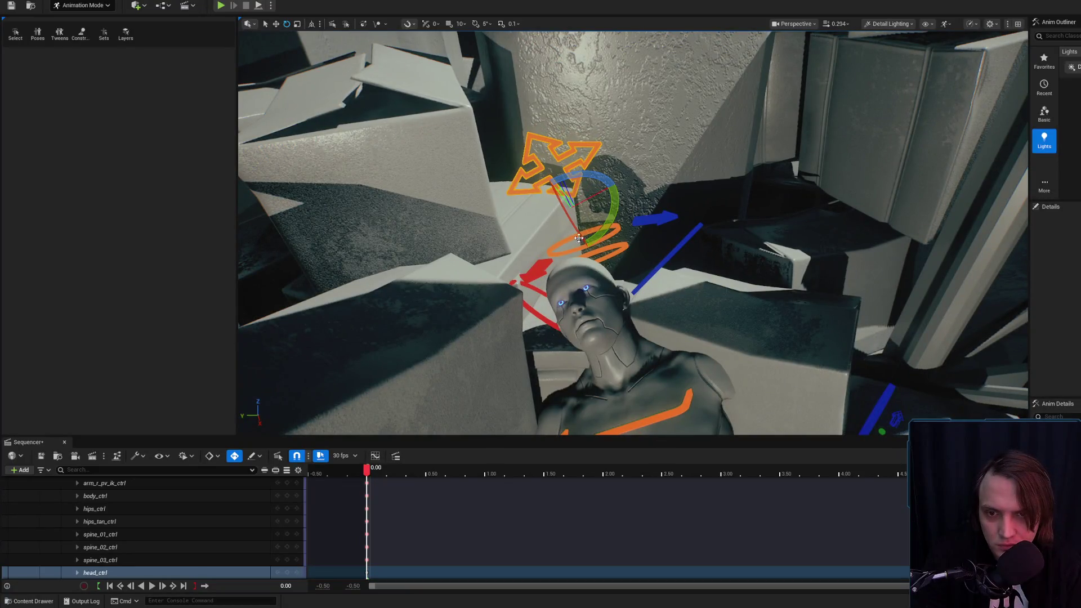
pyautogui.moveTo(579, 239); pyautogui.dragTo(583, 251)
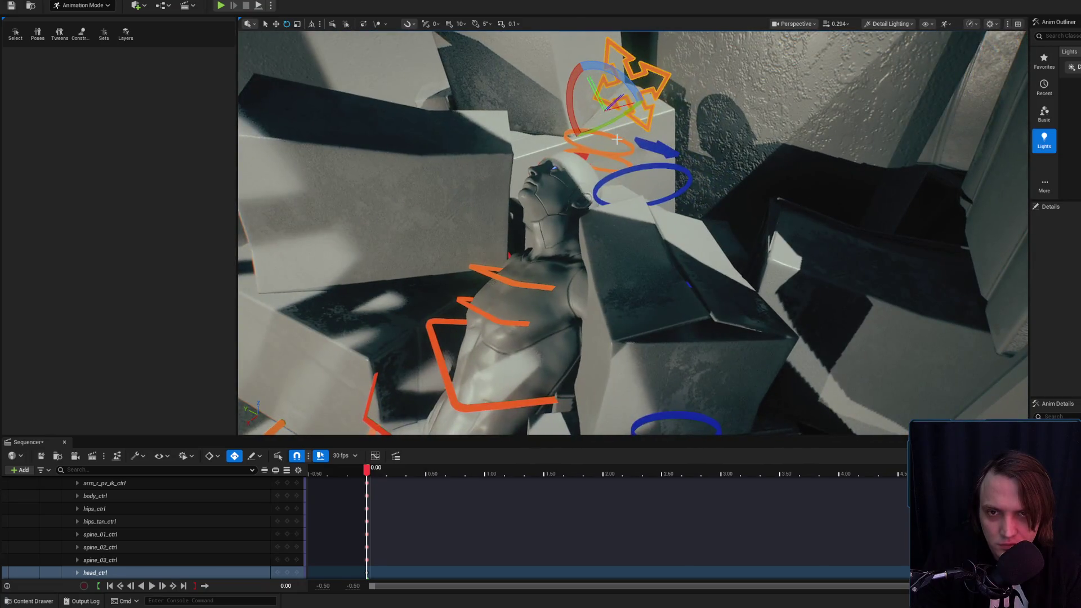
pyautogui.click(590, 152)
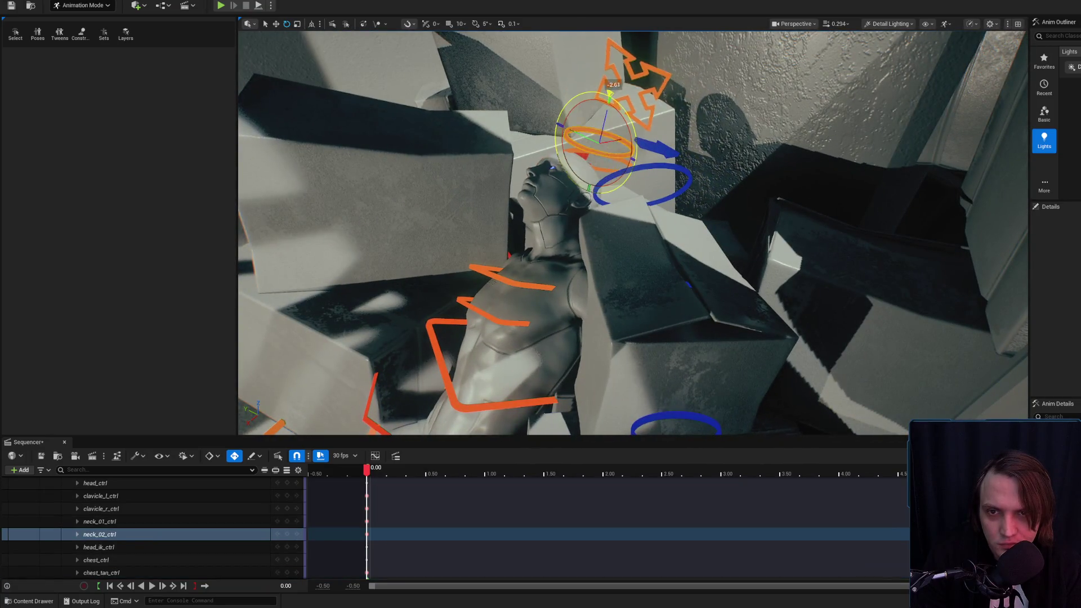
pyautogui.click(575, 191)
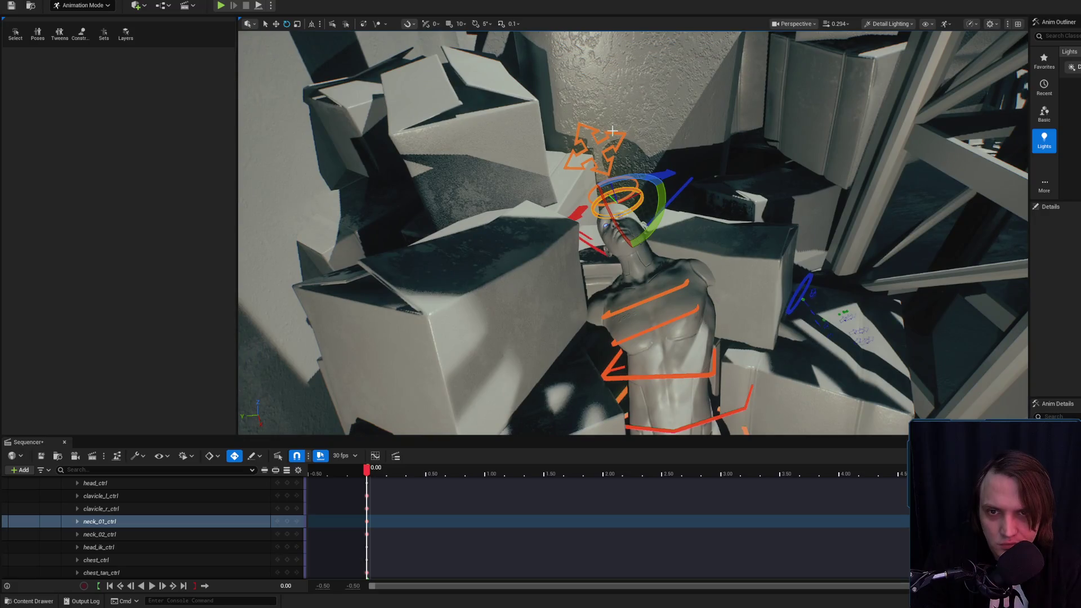
pyautogui.click(631, 183)
pyautogui.click(610, 139)
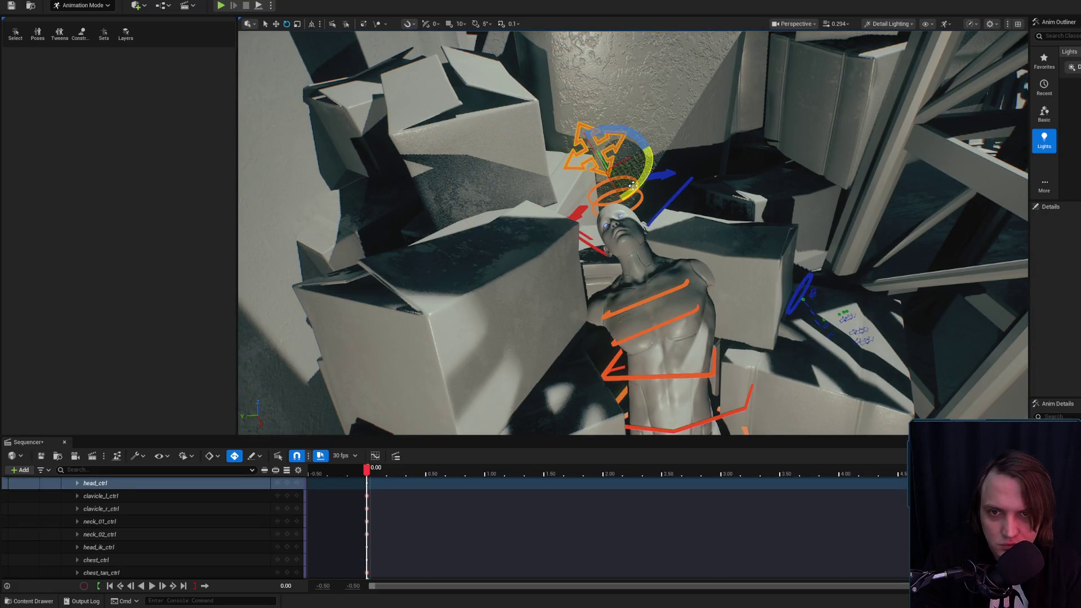
# Bend the lower spine control so the torso leans back against the boxes.
pyautogui.click(682, 302)
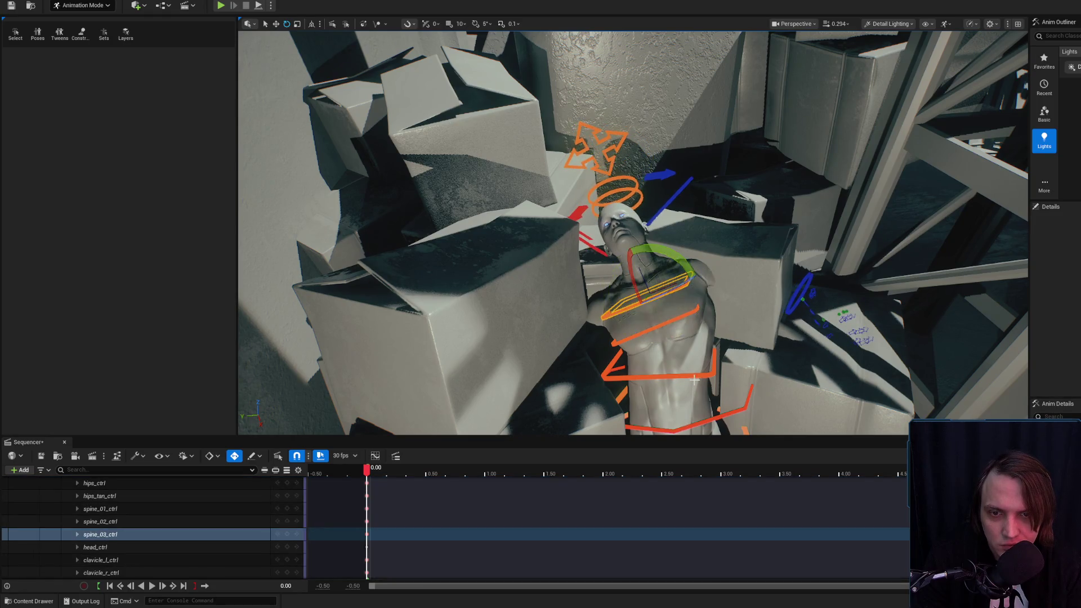
pyautogui.click(714, 356)
pyautogui.moveTo(717, 354); pyautogui.dragTo(704, 366)
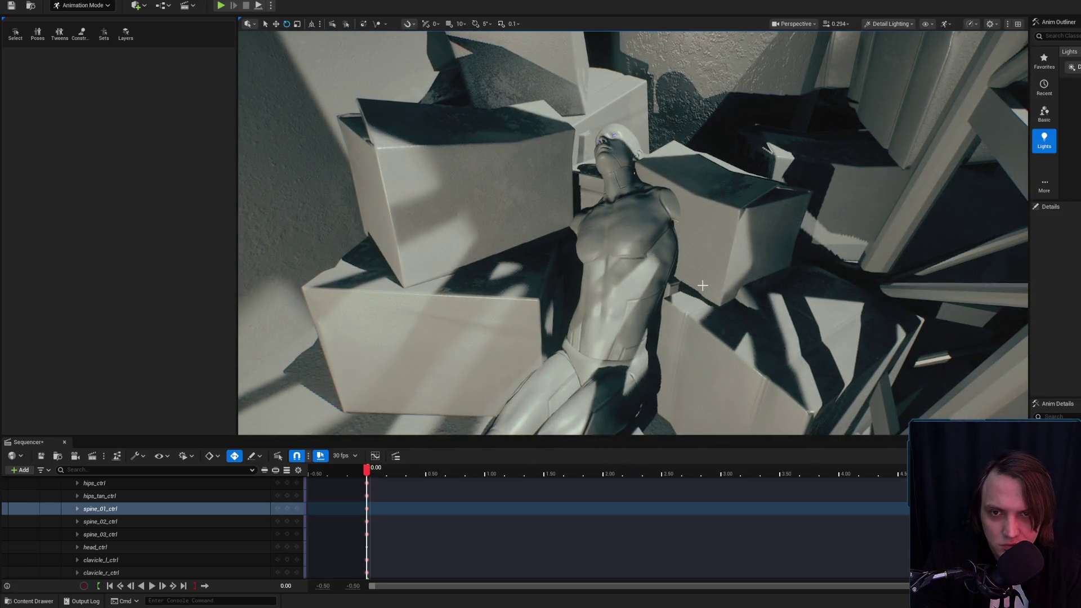
# Raise the left upper arm beside the head, then rotate it down slightly.
pyautogui.press('w')
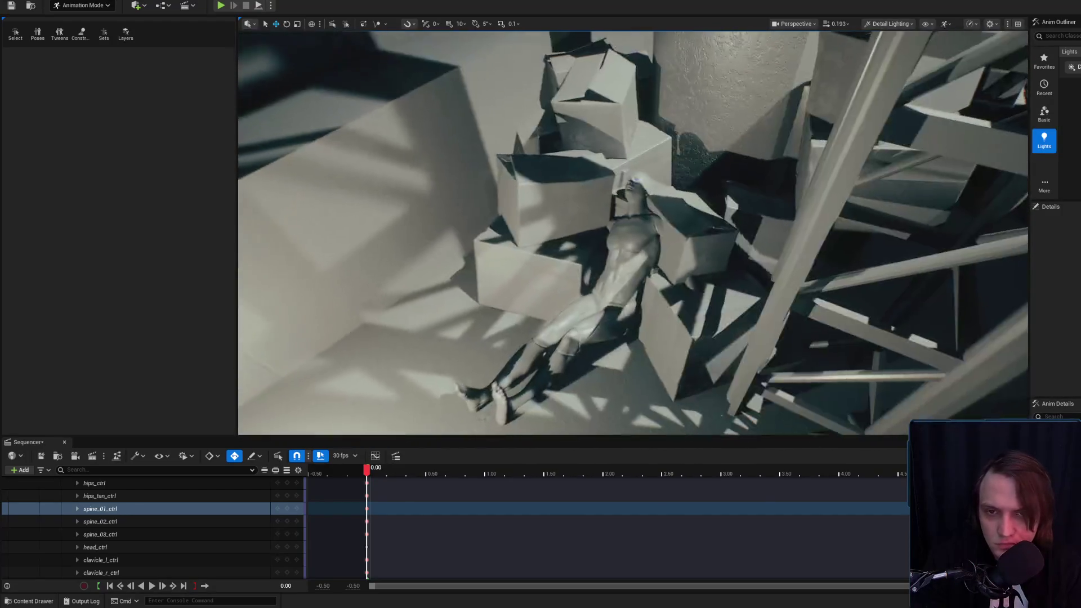
pyautogui.click(673, 176)
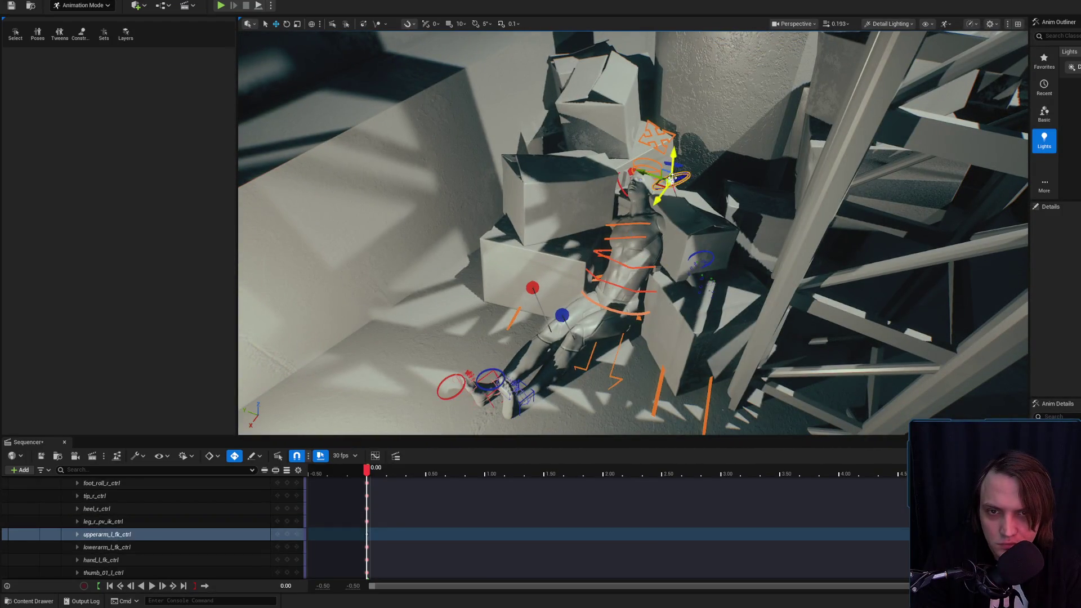
pyautogui.moveTo(668, 201)
pyautogui.mouseDown()
pyautogui.moveTo(657, 228)
pyautogui.moveTo(667, 197)
pyautogui.moveTo(612, 126)
pyautogui.moveTo(605, 181)
pyautogui.mouseUp()
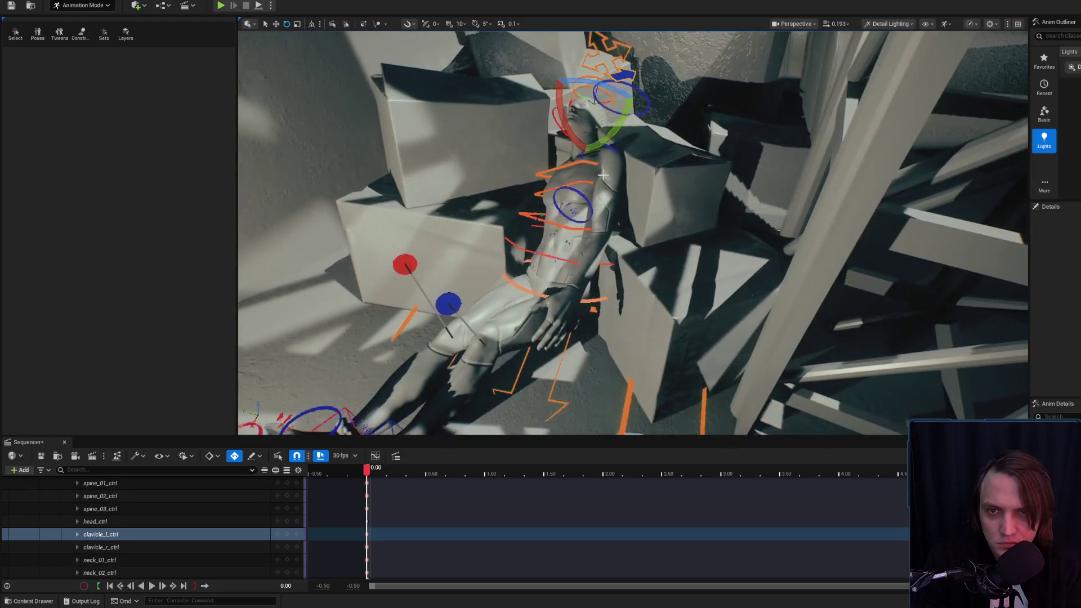
pyautogui.click(638, 100)
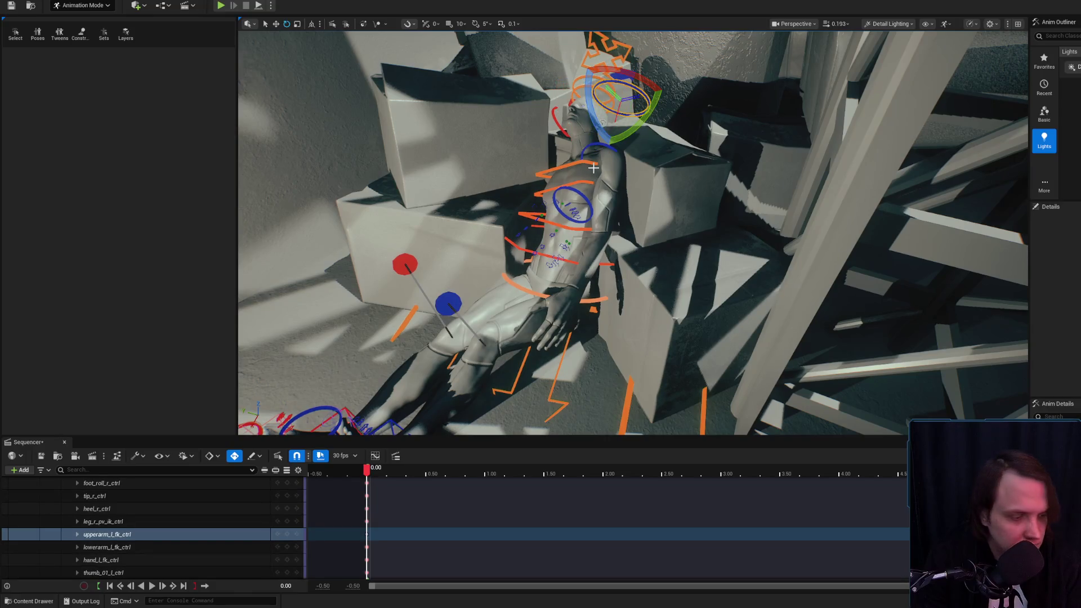
pyautogui.moveTo(607, 161); pyautogui.dragTo(608, 151)
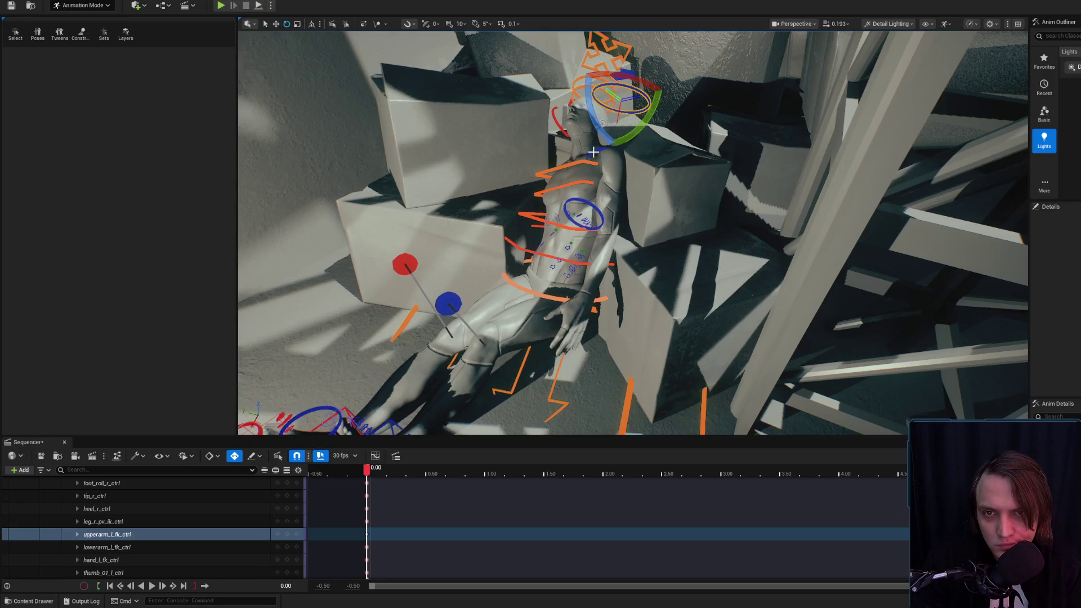
# Bend the left forearm and swing it so the hand reaches the hip.
pyautogui.click(602, 170)
pyautogui.moveTo(590, 195); pyautogui.dragTo(545, 198)
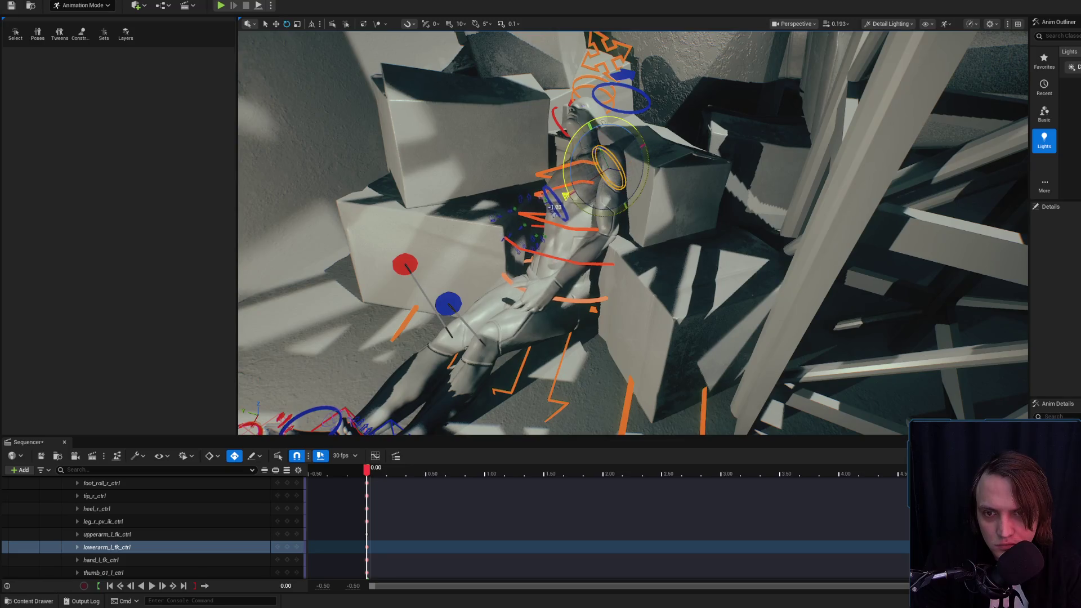
pyautogui.click(563, 211)
pyautogui.press('f')
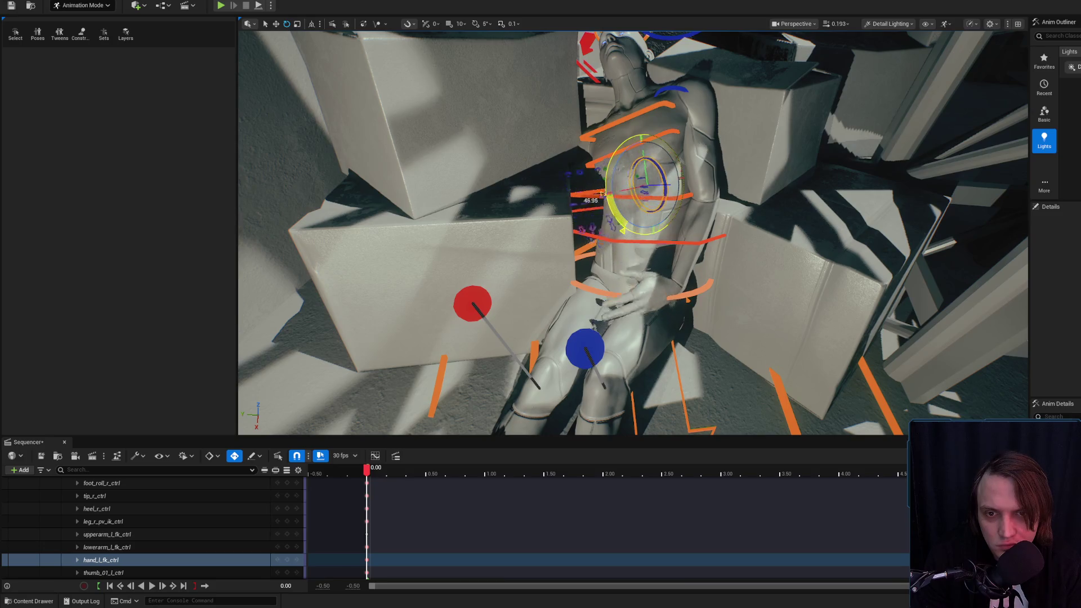
pyautogui.press('t')
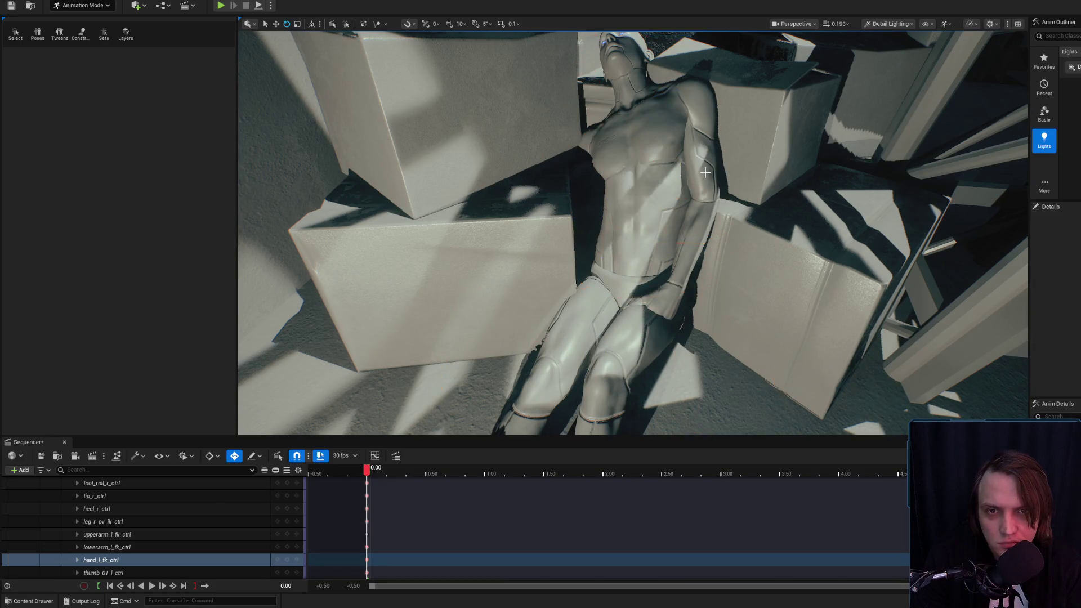
pyautogui.press('t')
pyautogui.click(665, 129)
pyautogui.click(654, 139)
pyautogui.moveTo(651, 126)
pyautogui.mouseDown()
pyautogui.moveTo(650, 158)
pyautogui.moveTo(609, 192)
pyautogui.mouseUp()
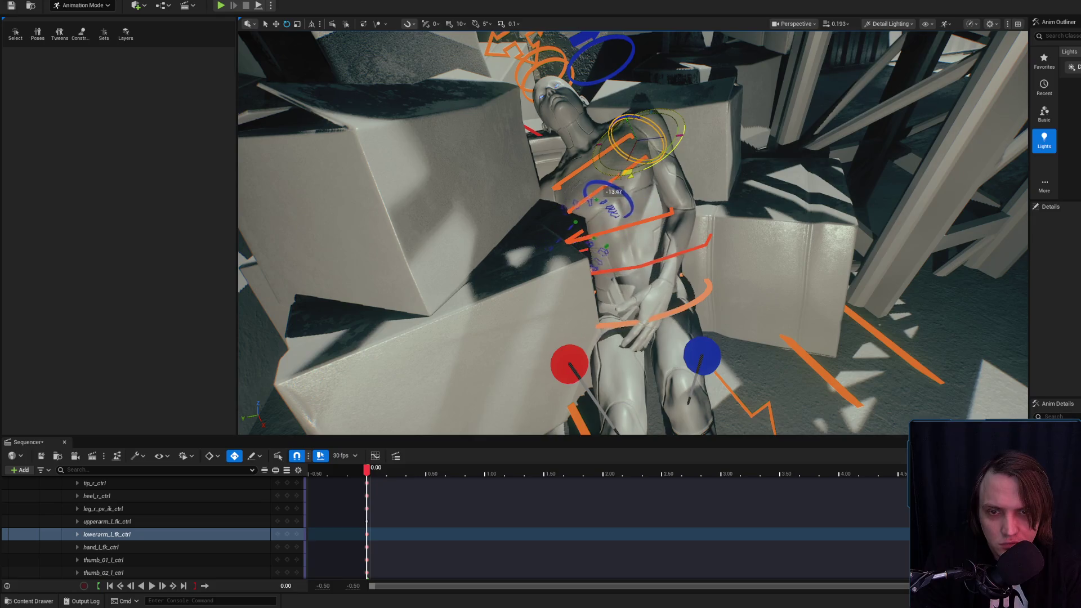
# Rotate the left arm and slide the hand so it rests on the thigh.
pyautogui.press('g')
pyautogui.moveTo(634, 234); pyautogui.dragTo(585, 248)
pyautogui.moveTo(704, 179); pyautogui.dragTo(683, 183)
pyautogui.press('g')
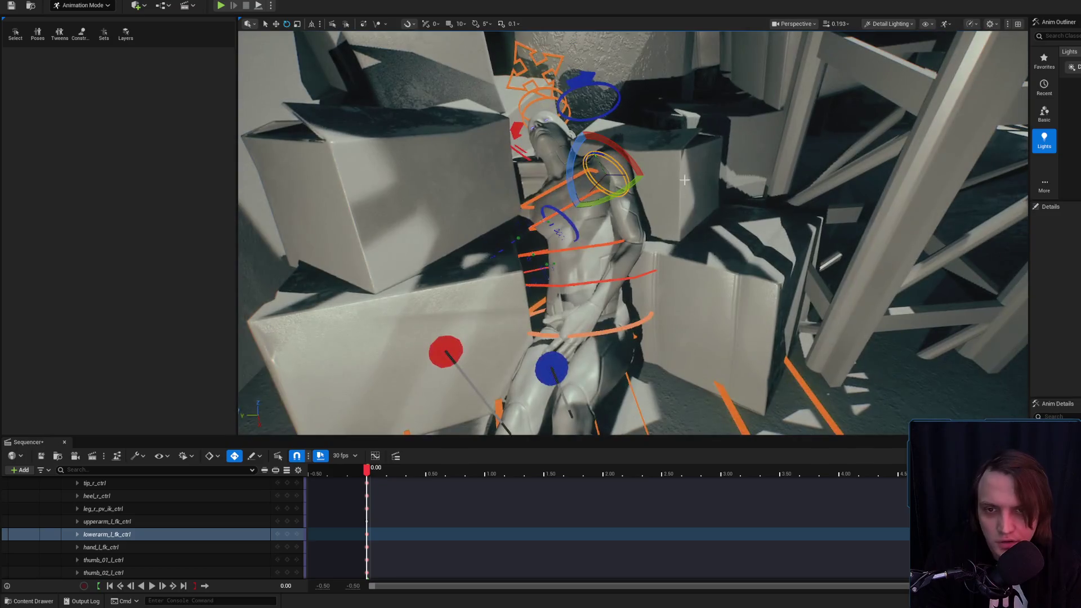
pyautogui.moveTo(604, 200)
pyautogui.mouseDown()
pyautogui.moveTo(588, 210)
pyautogui.moveTo(616, 198)
pyautogui.moveTo(647, 205)
pyautogui.moveTo(663, 192)
pyautogui.mouseUp()
pyautogui.press('g')
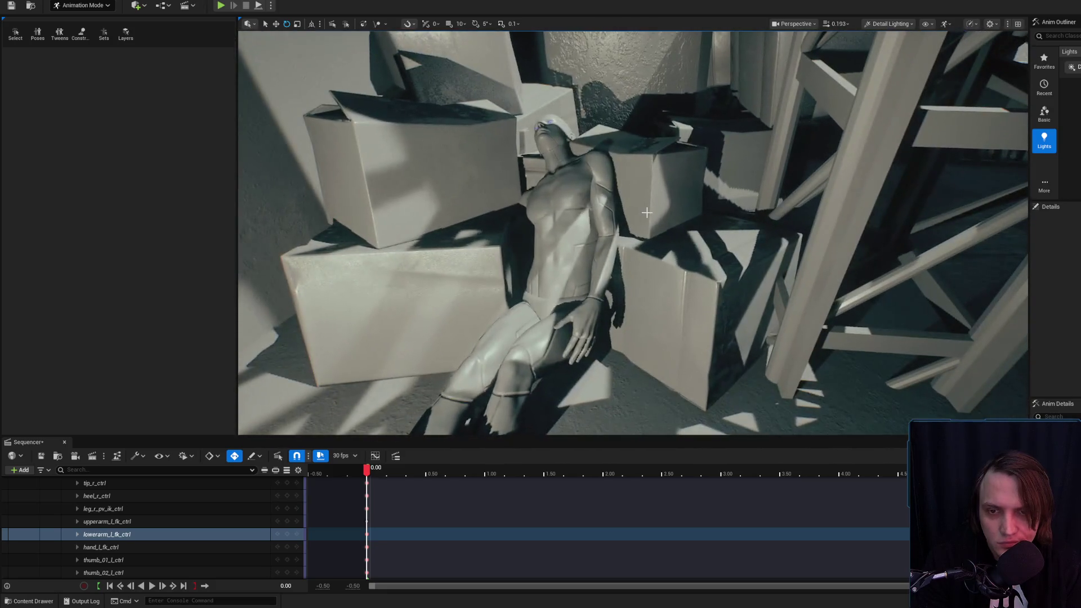
pyautogui.press('g')
pyautogui.moveTo(569, 191)
pyautogui.mouseDown()
pyautogui.moveTo(570, 203)
pyautogui.moveTo(580, 191)
pyautogui.moveTo(552, 202)
pyautogui.mouseUp()
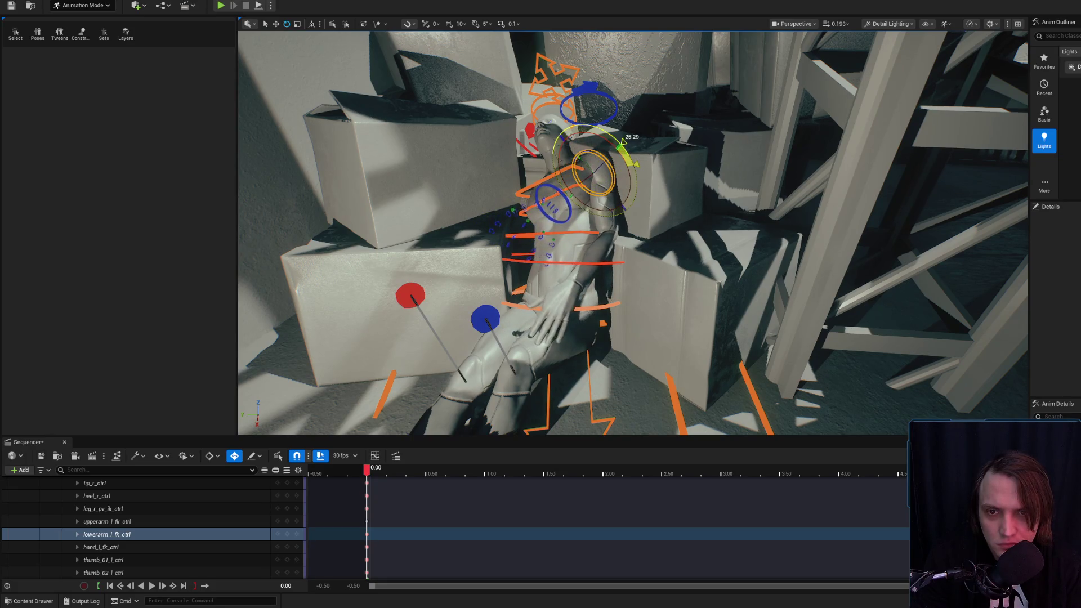
pyautogui.click(601, 94)
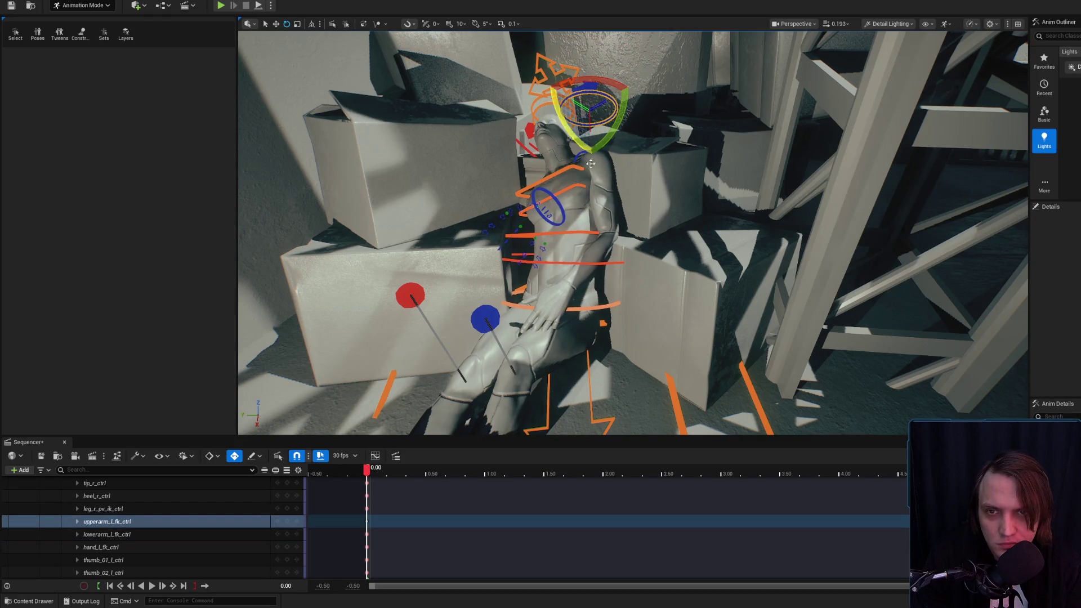
pyautogui.scroll(5, 561, 204)
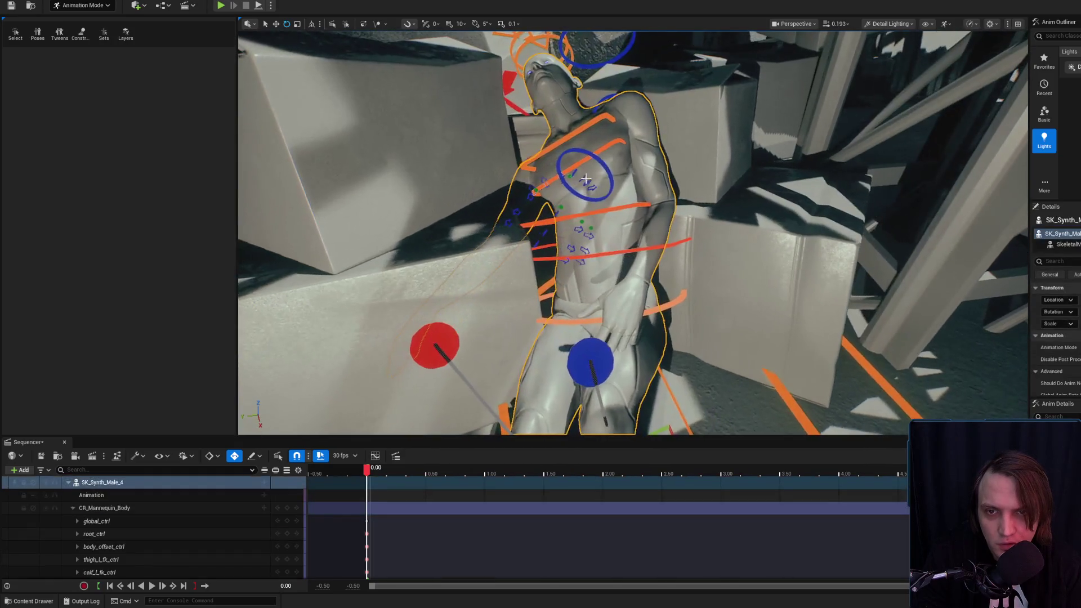
# Tilt the mannequin's head slightly using the head and neck control.
pyautogui.click(614, 101)
pyautogui.click(618, 59)
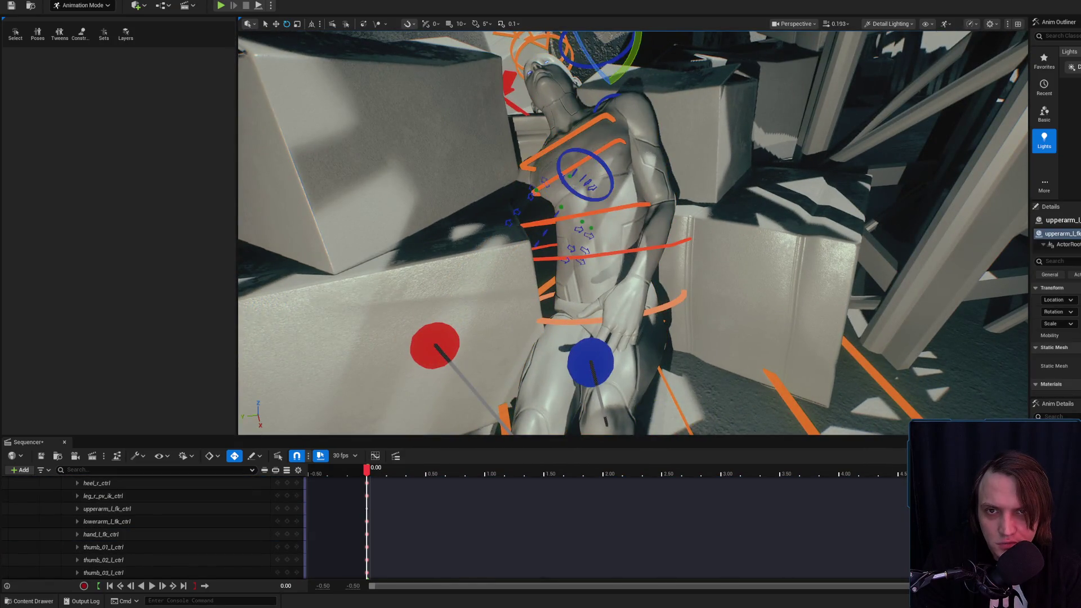
pyautogui.scroll(-2, 614, 88)
pyautogui.click(623, 104)
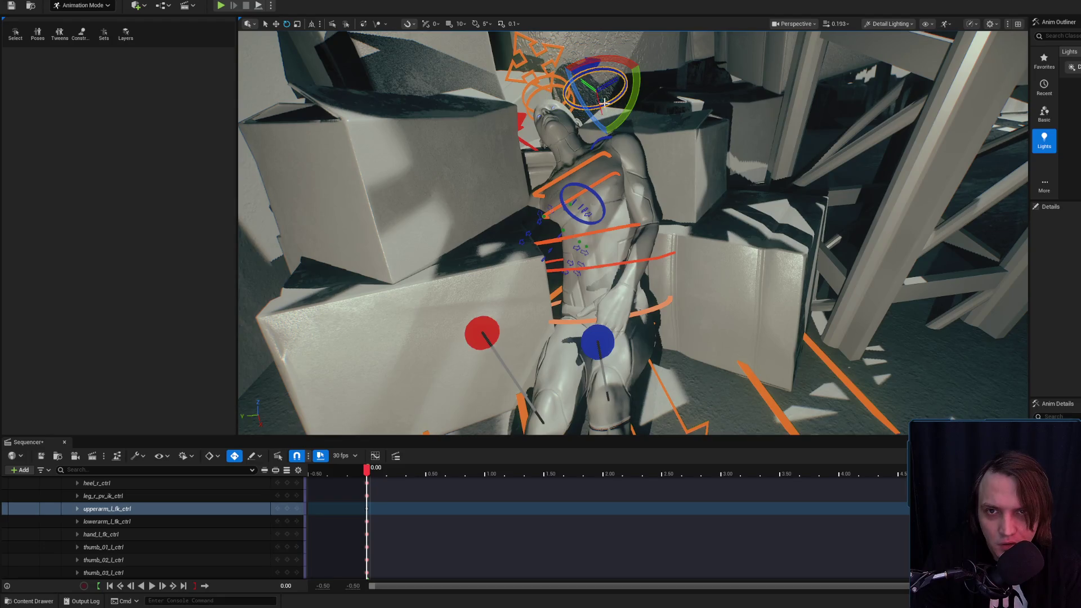
pyautogui.click(606, 84)
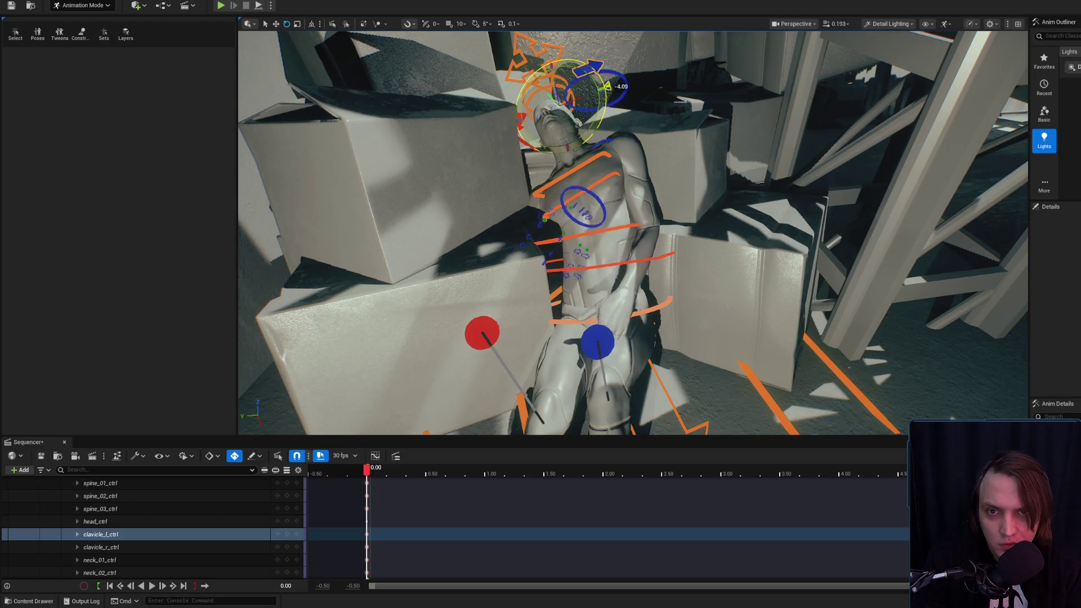
pyautogui.moveTo(607, 89); pyautogui.dragTo(641, 141)
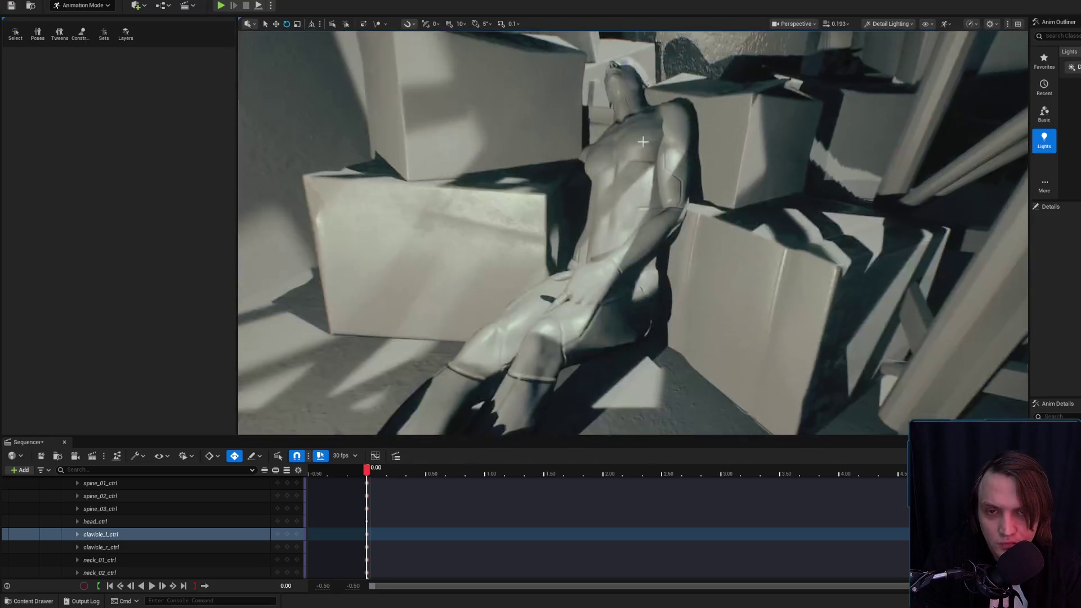
# Nudge the left upper arm slightly and pick the forearm and hand controls.
pyautogui.moveTo(687, 196); pyautogui.dragTo(683, 254)
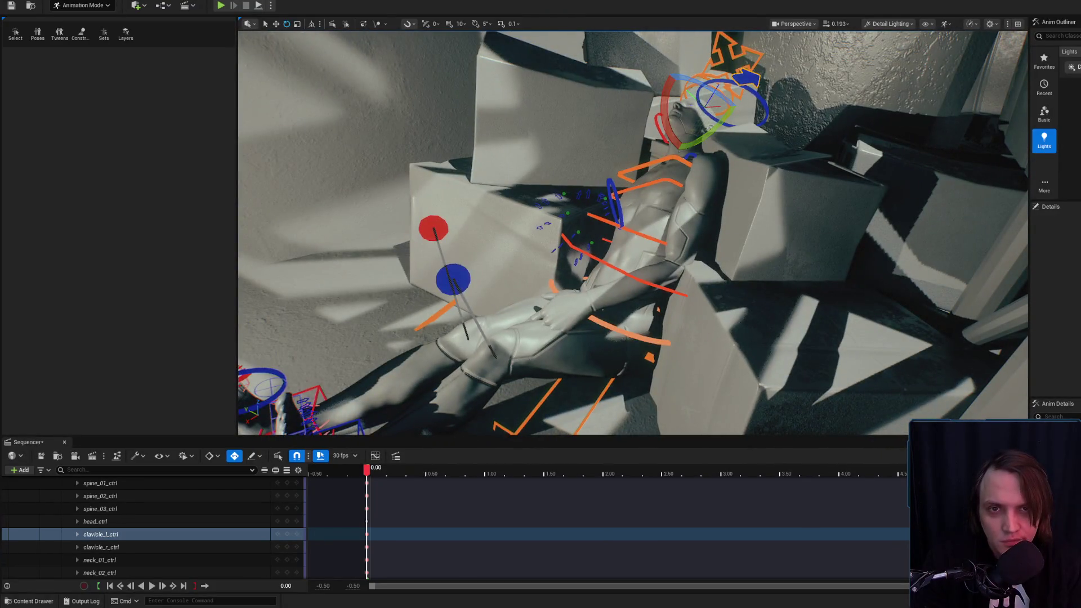
pyautogui.click(698, 87)
pyautogui.moveTo(707, 147); pyautogui.dragTo(710, 151)
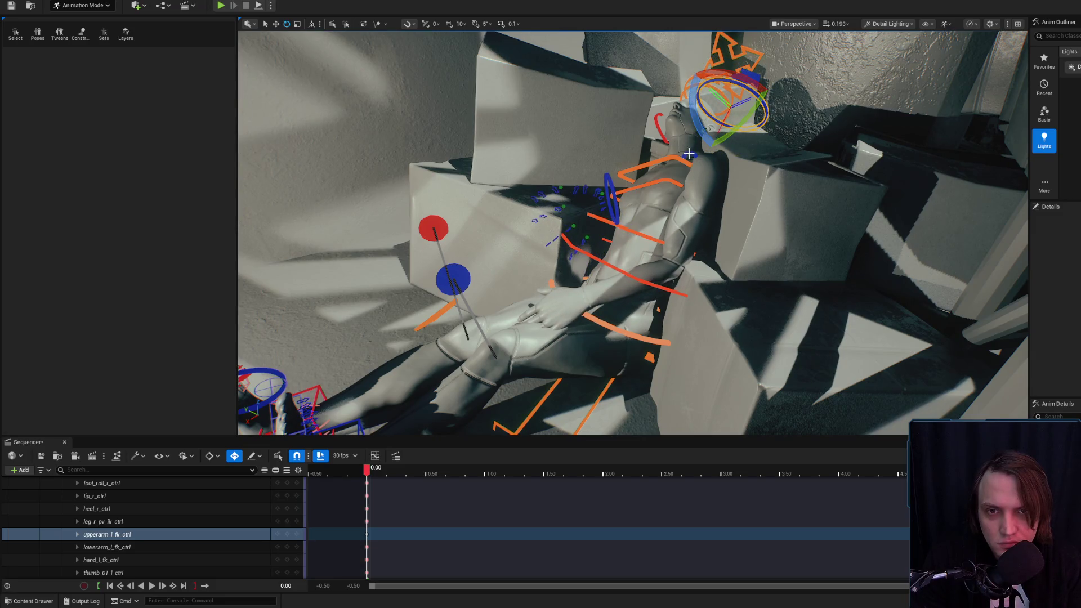
pyautogui.click(676, 183)
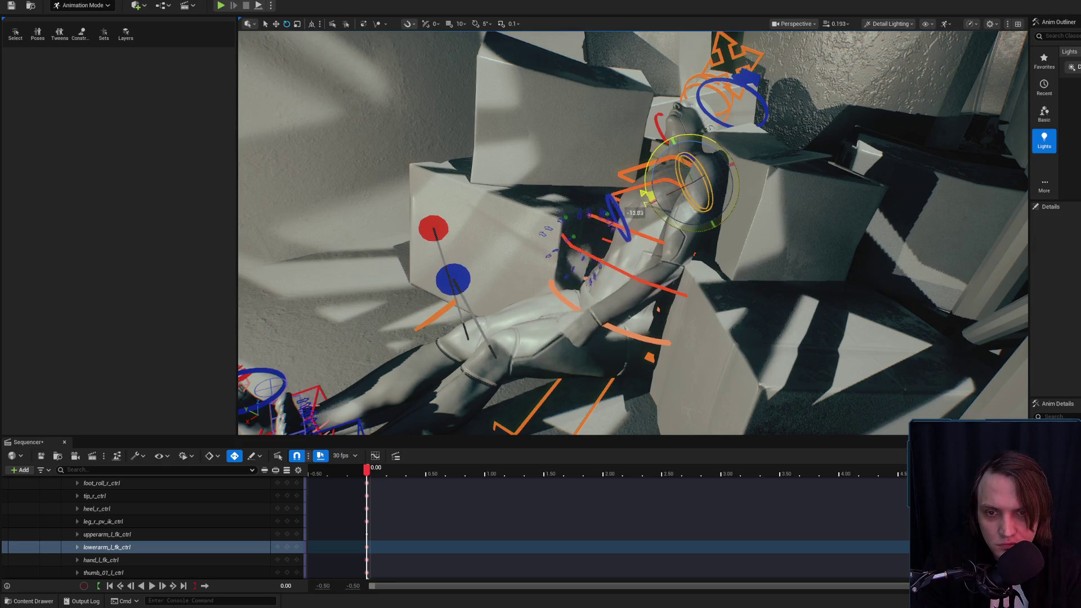
pyautogui.click(609, 224)
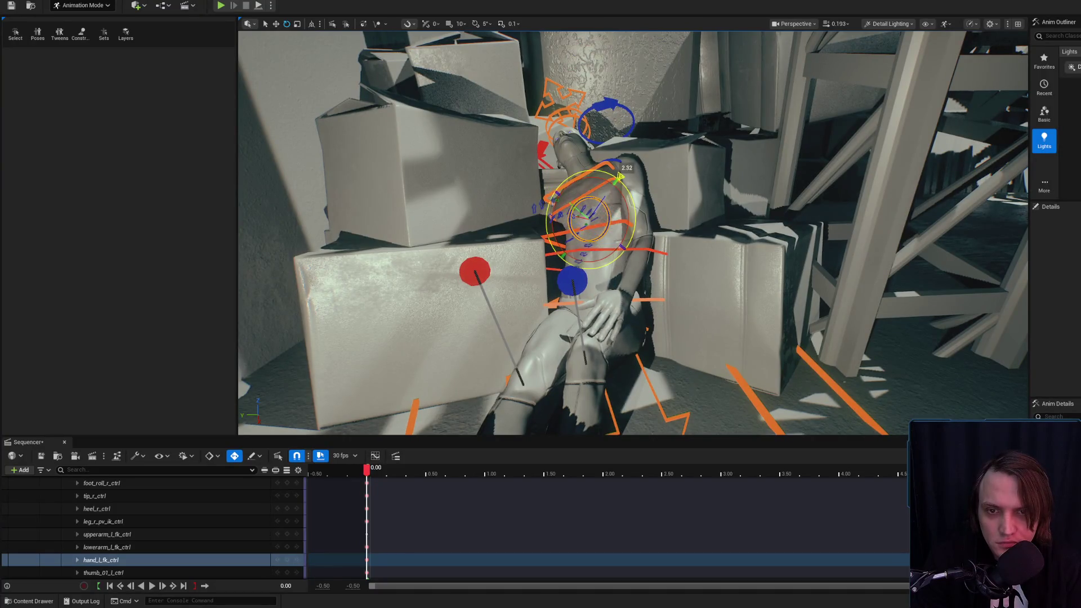
# Twist the left hand and swing the forearm down so the hand drops off the knee.
pyautogui.moveTo(561, 202); pyautogui.dragTo(554, 217)
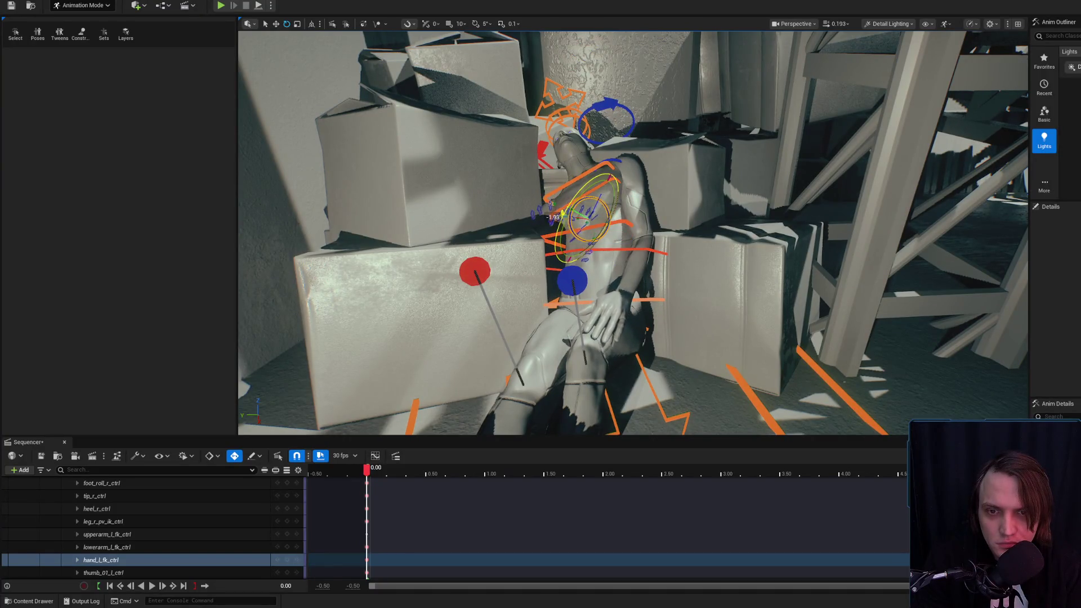
pyautogui.moveTo(609, 240); pyautogui.dragTo(554, 220)
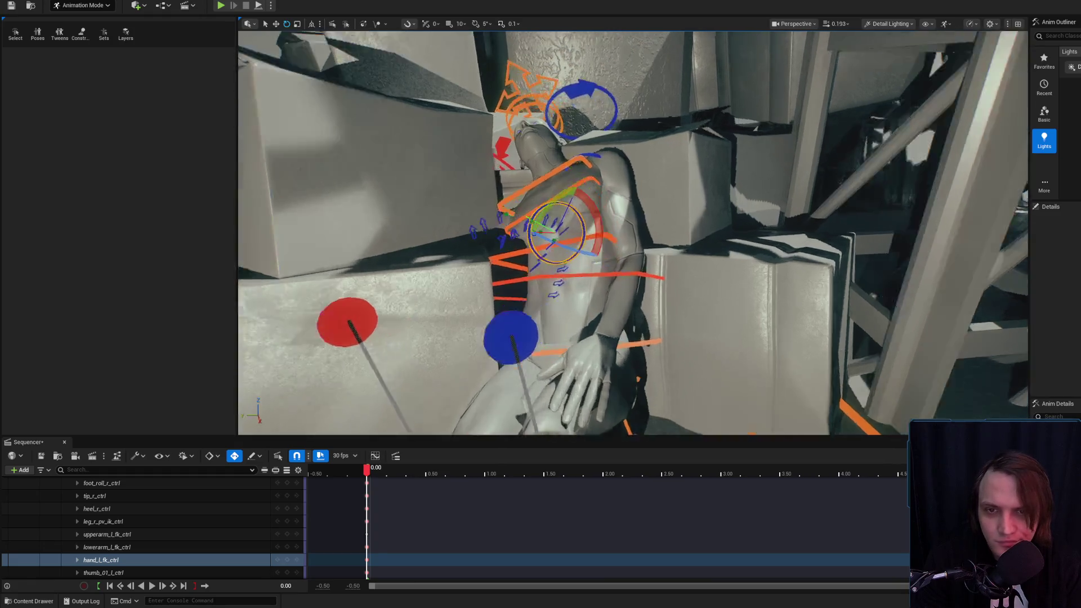
pyautogui.moveTo(592, 101)
pyautogui.mouseDown()
pyautogui.moveTo(597, 90)
pyautogui.moveTo(595, 138)
pyautogui.mouseUp()
pyautogui.click(612, 163)
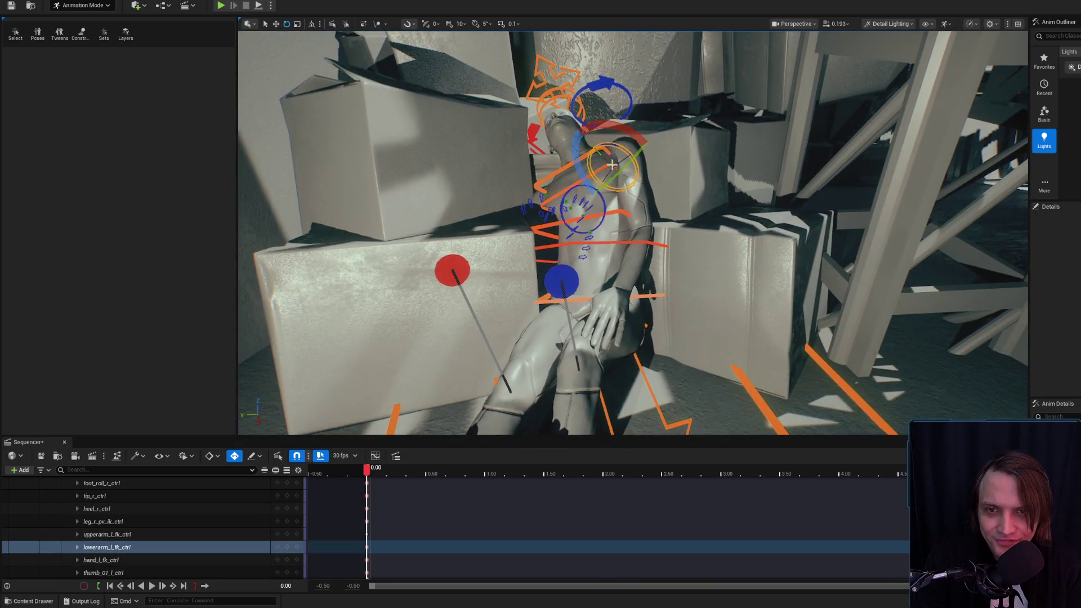
pyautogui.moveTo(584, 180)
pyautogui.mouseDown()
pyautogui.moveTo(602, 225)
pyautogui.moveTo(620, 228)
pyautogui.moveTo(627, 246)
pyautogui.mouseUp()
pyautogui.press('f')
pyautogui.moveTo(664, 168)
pyautogui.mouseDown()
pyautogui.moveTo(703, 89)
pyautogui.moveTo(697, 101)
pyautogui.mouseUp()
# Bend the left elbow and rotate the left hand about 69 degrees toward the floor.
pyautogui.click(692, 93)
pyautogui.click(694, 97)
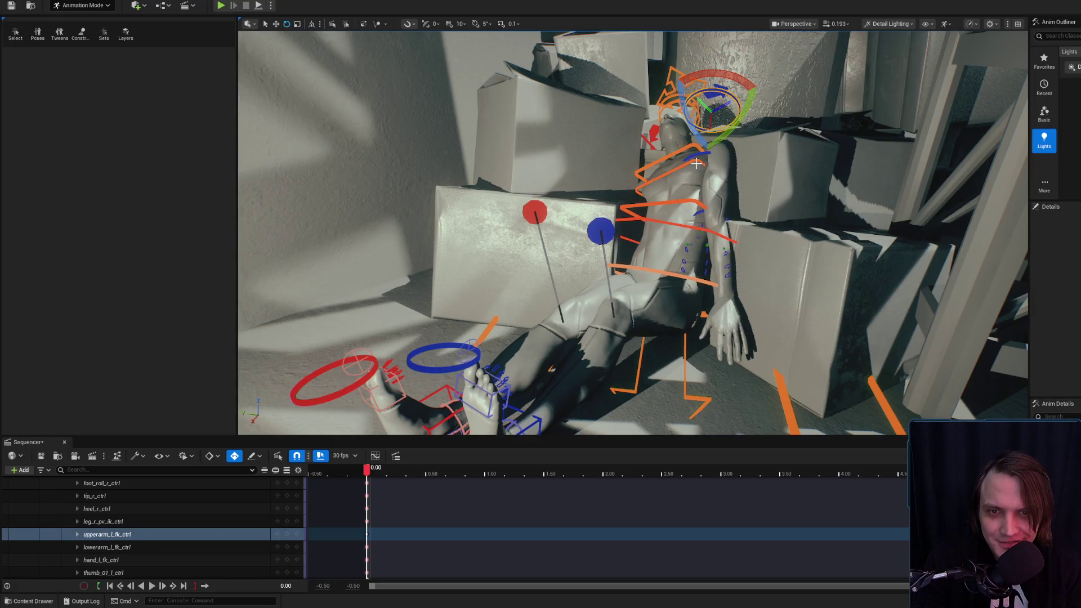
pyautogui.click(695, 159)
pyautogui.moveTo(695, 185)
pyautogui.mouseDown()
pyautogui.moveTo(682, 224)
pyautogui.moveTo(684, 203)
pyautogui.moveTo(741, 218)
pyautogui.moveTo(670, 250)
pyautogui.moveTo(622, 236)
pyautogui.mouseUp()
pyautogui.press('g')
pyautogui.press('g')
pyautogui.press('Down')
pyautogui.moveTo(532, 132); pyautogui.dragTo(597, 168)
pyautogui.press('f')
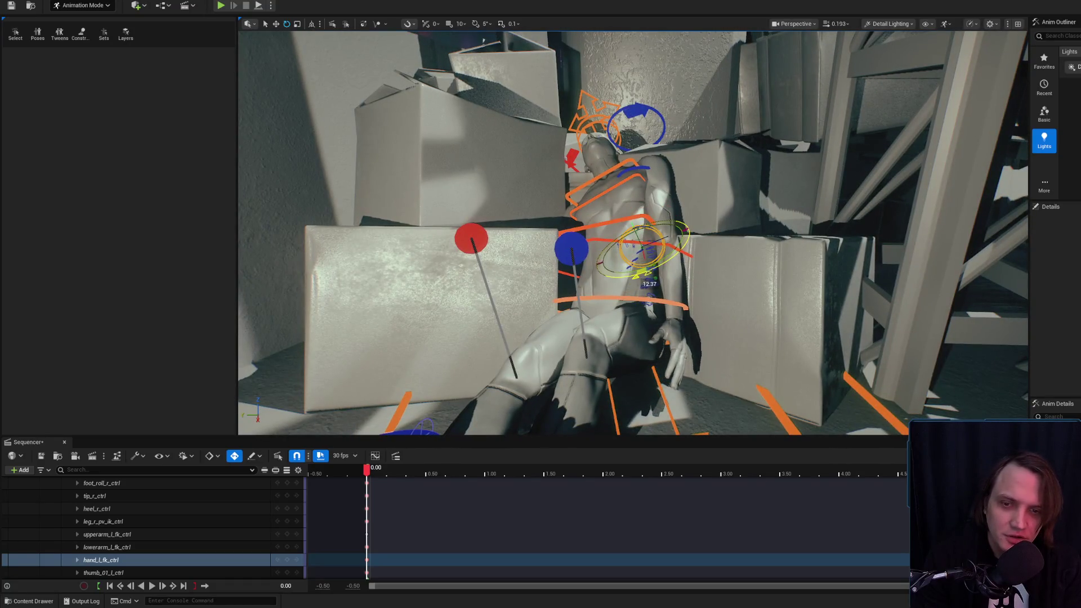
pyautogui.press('g')
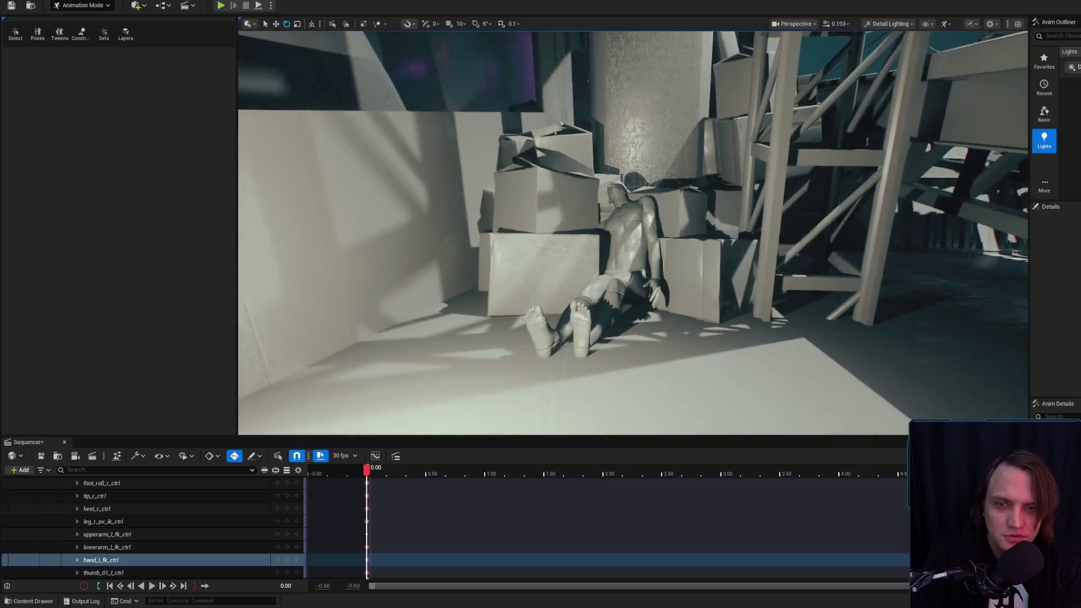
pyautogui.press('g')
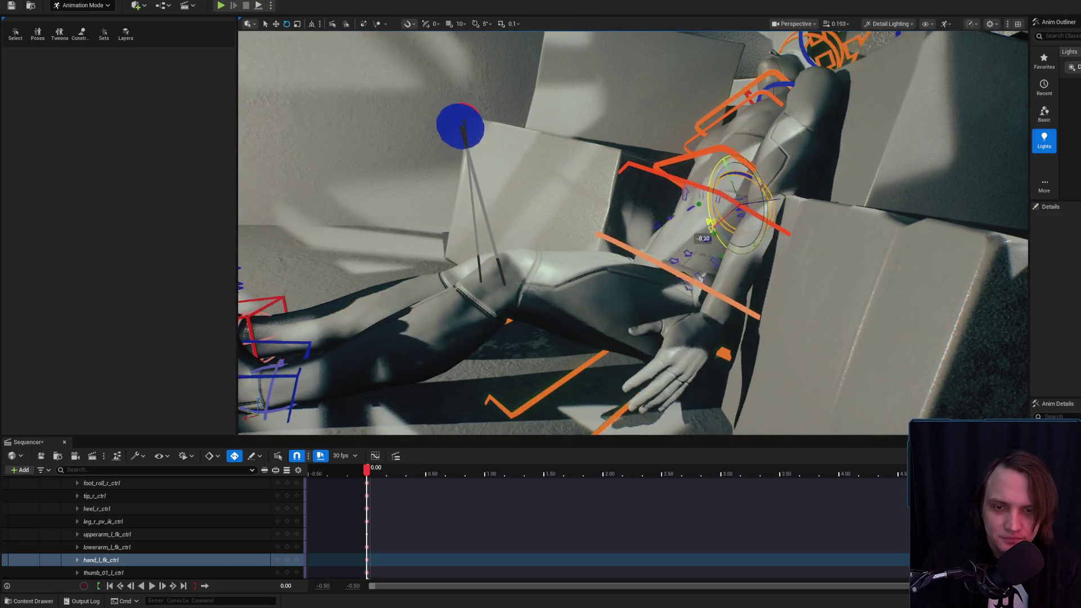
pyautogui.press('g')
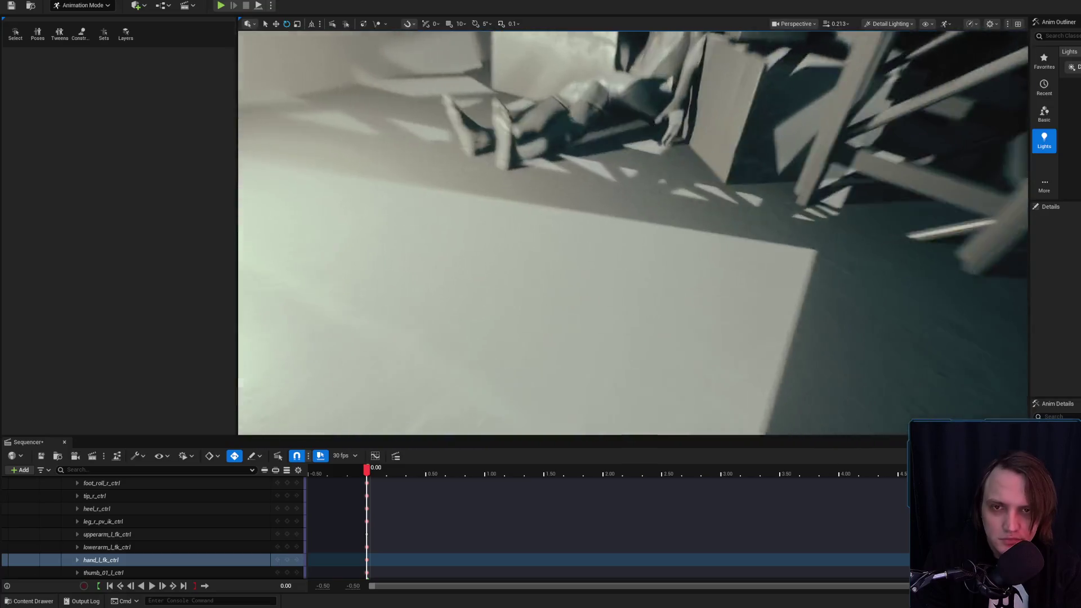
pyautogui.press('g')
pyautogui.click(730, 214)
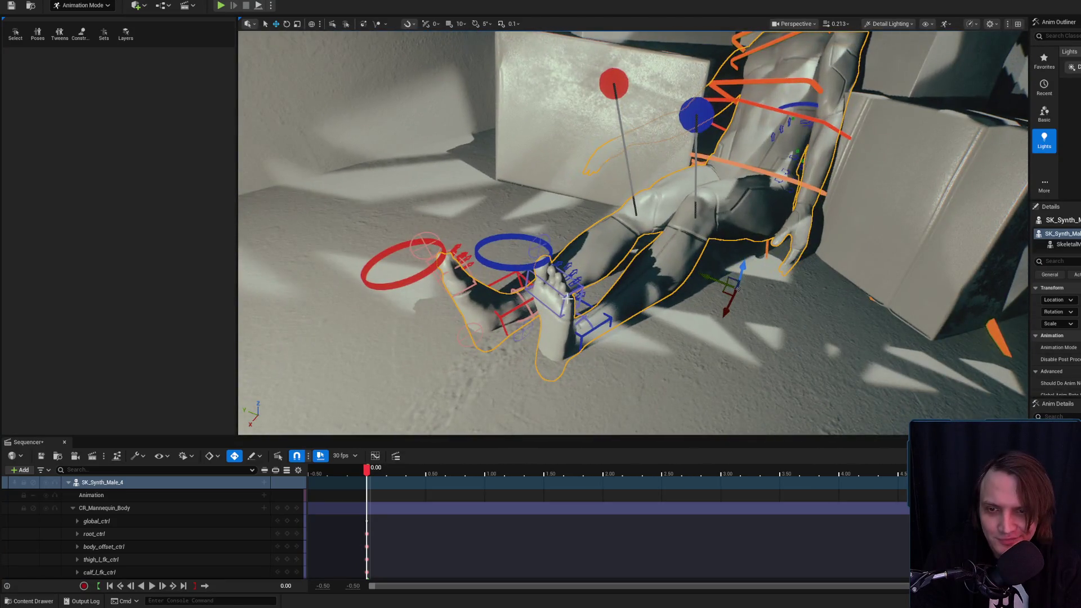
# Nudge the left foot control slightly to re-angle the left foot.
pyautogui.click(549, 275)
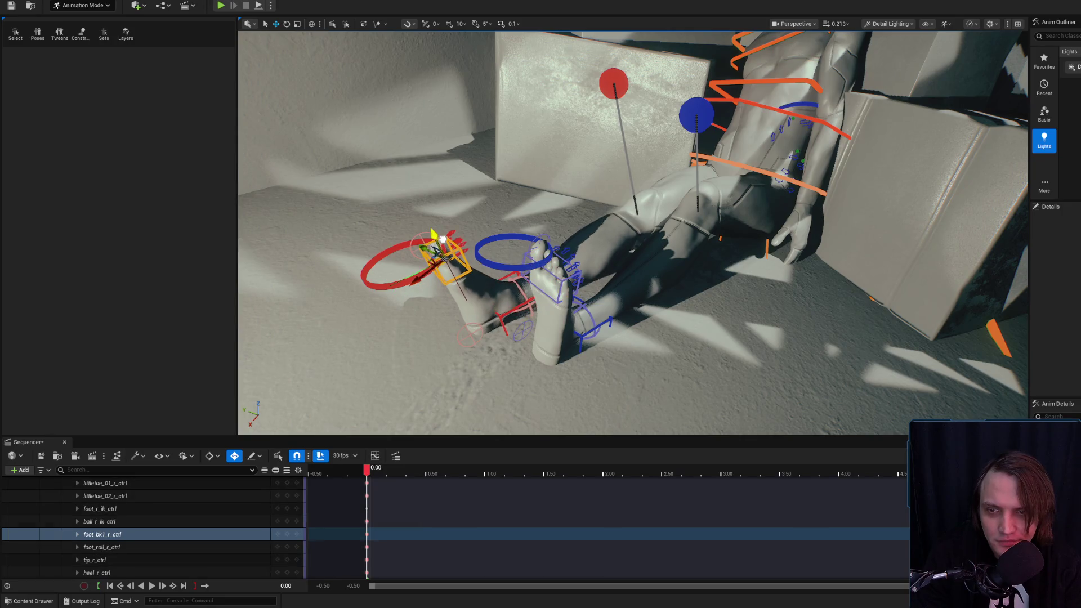
pyautogui.moveTo(424, 270); pyautogui.dragTo(394, 254)
pyautogui.scroll(10, 649, 226)
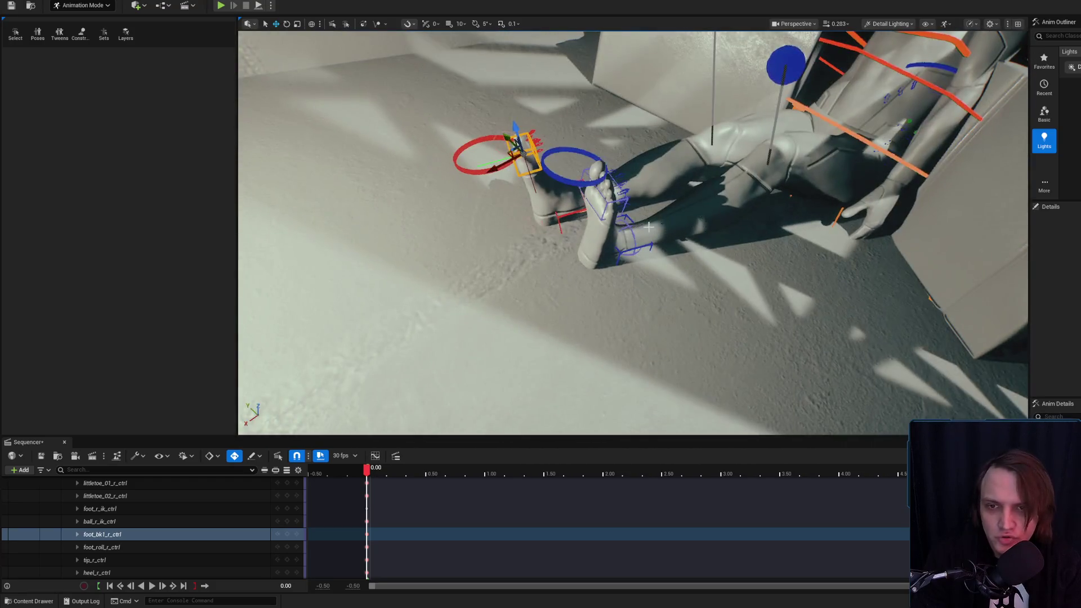
pyautogui.click(649, 225)
pyautogui.click(608, 201)
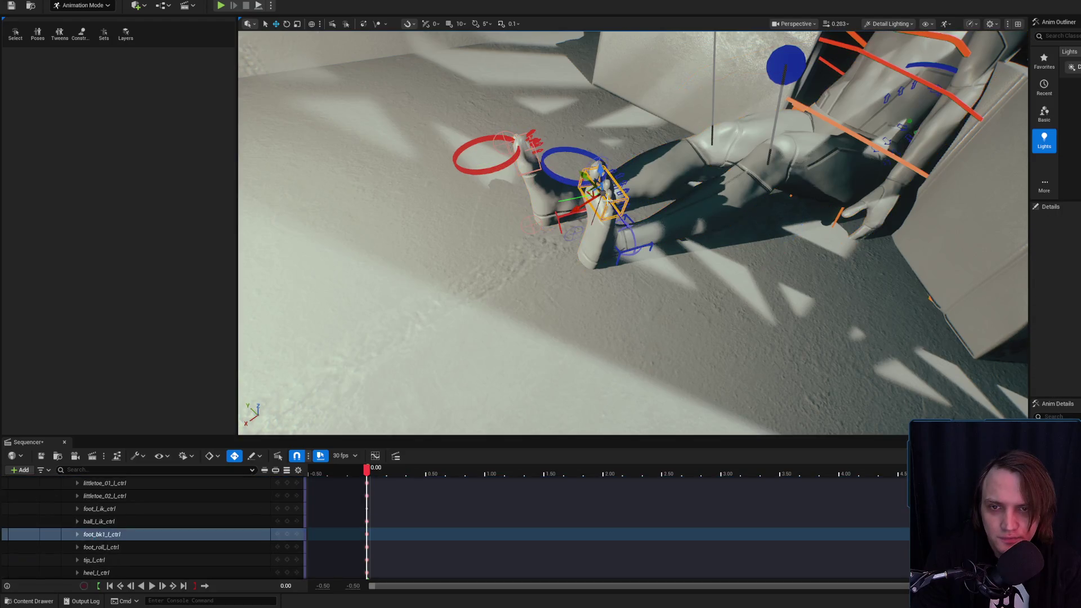
pyautogui.press('f')
pyautogui.press('e')
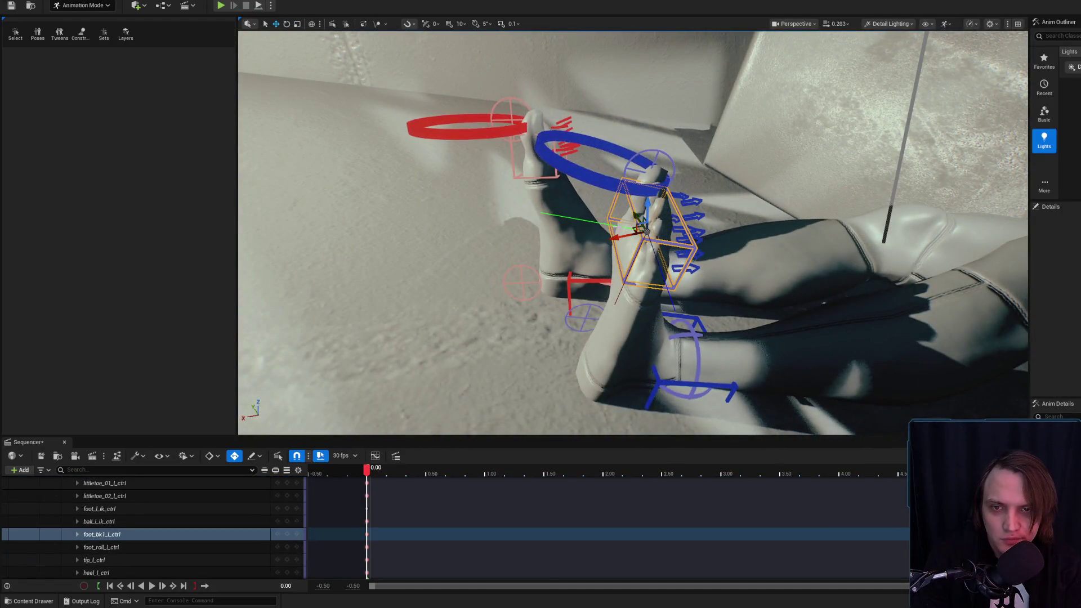
# Raise the left foot up and to the right using the foot and ball controls.
pyautogui.click(614, 190)
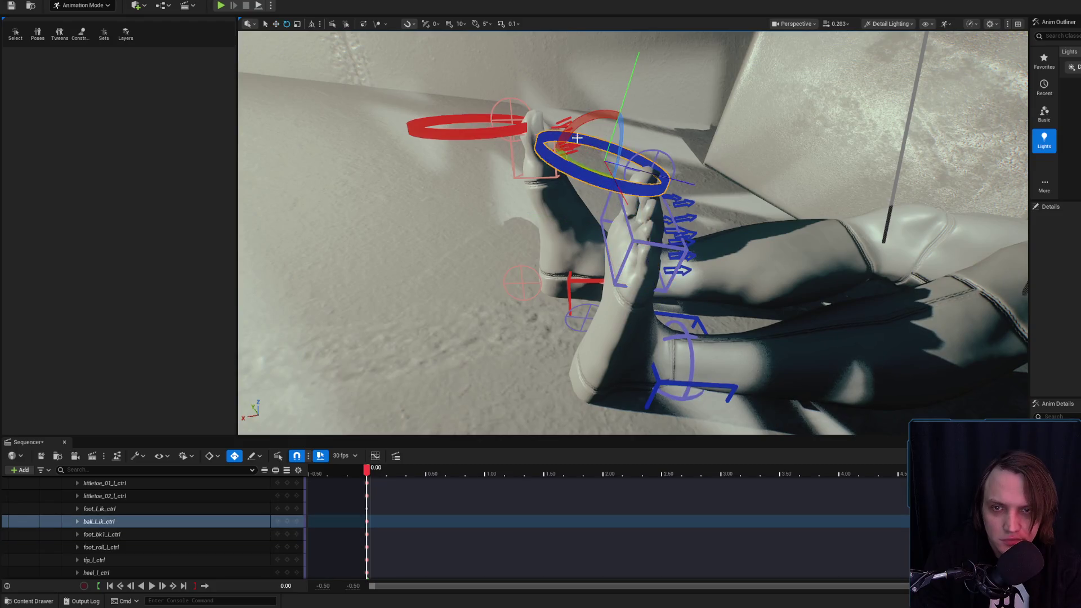
pyautogui.moveTo(595, 289); pyautogui.dragTo(693, 242)
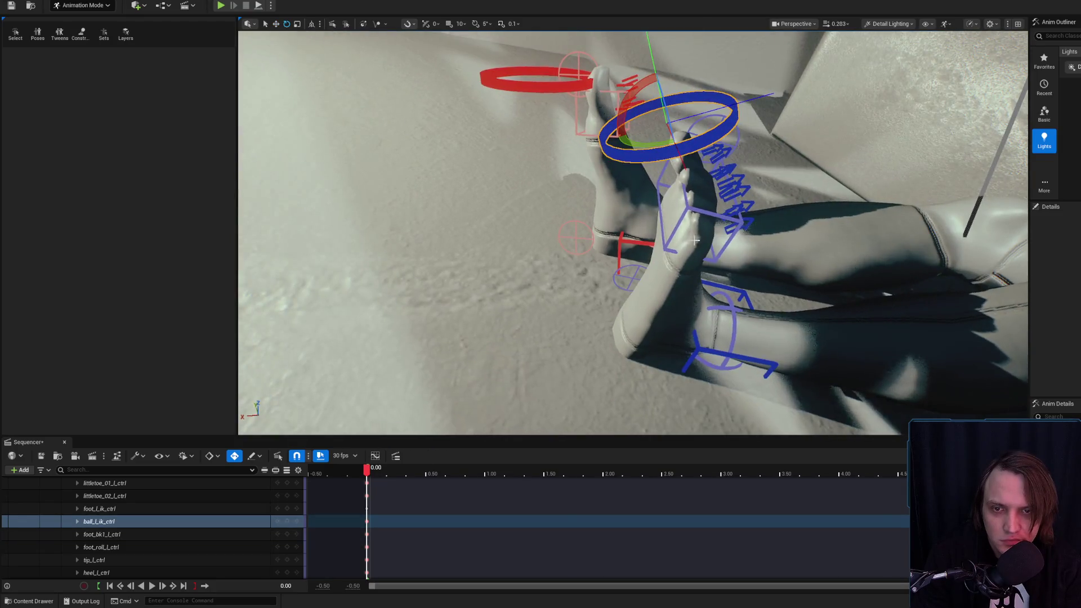
pyautogui.click(693, 214)
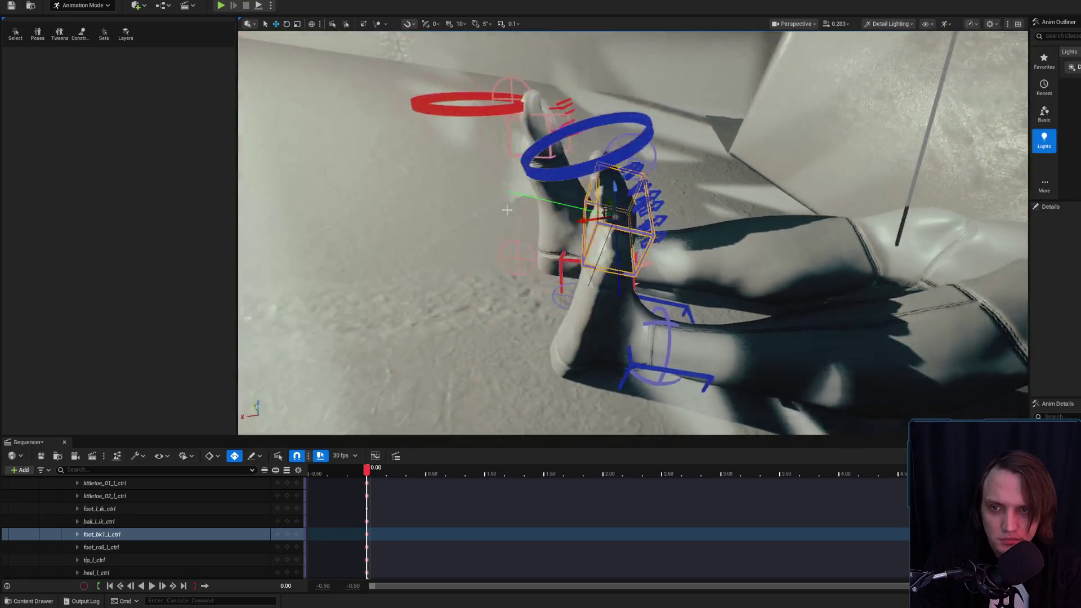
pyautogui.press('w')
pyautogui.moveTo(656, 216); pyautogui.dragTo(669, 210)
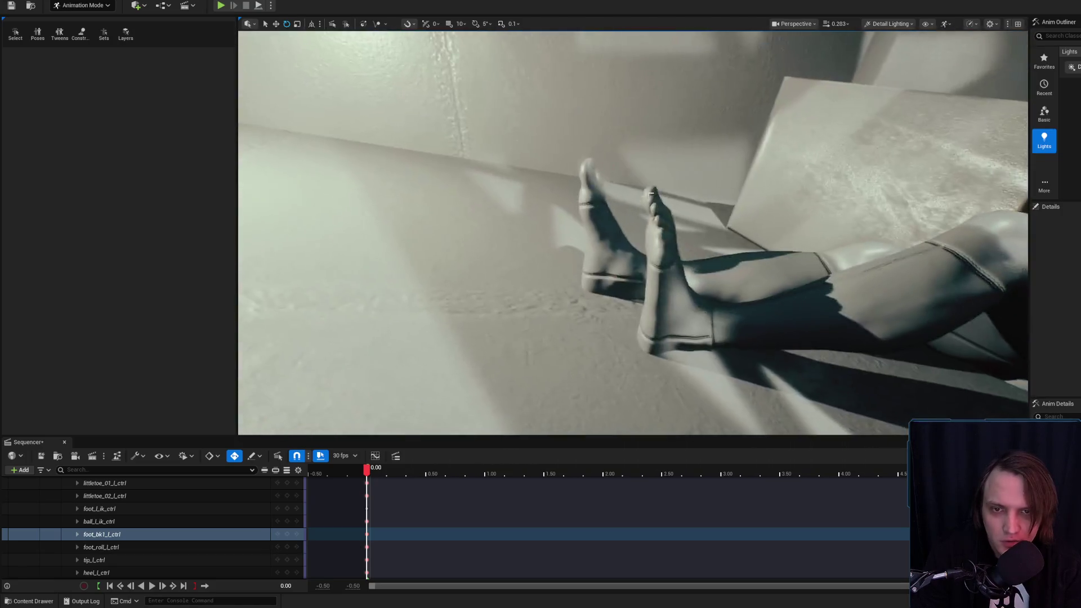
pyautogui.click(644, 170)
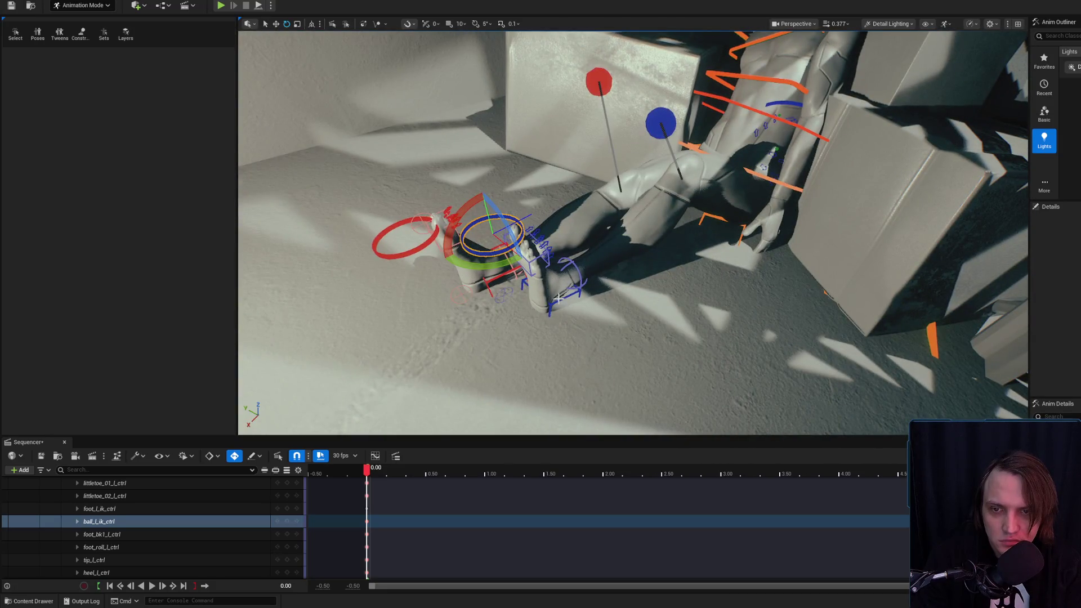
pyautogui.click(559, 299)
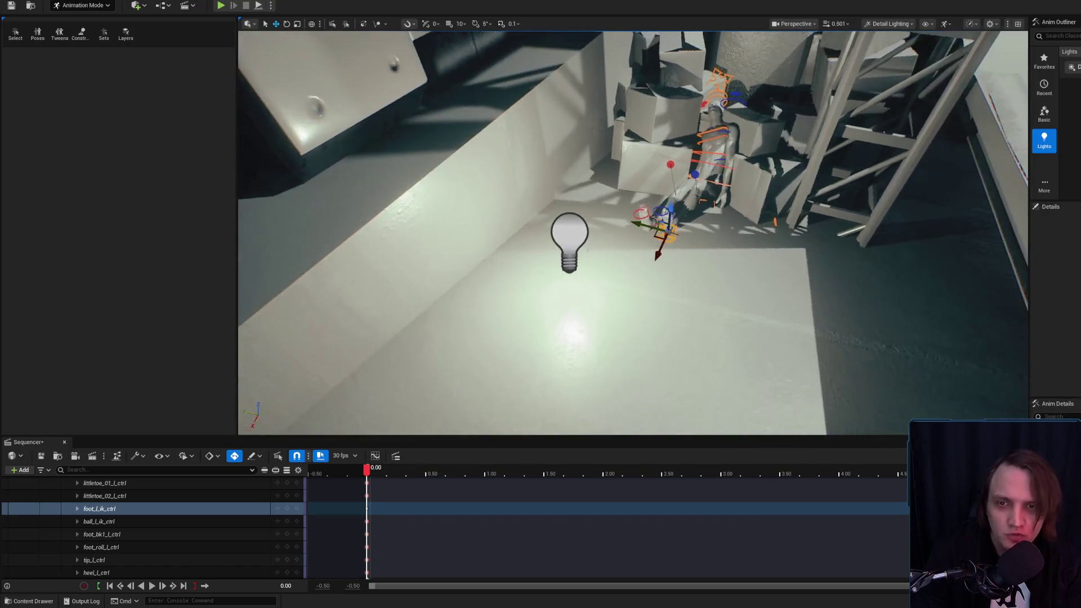
# Delete the point light PointLight78 in front of the boxes.
pyautogui.click(577, 232)
pyautogui.press('Delete')
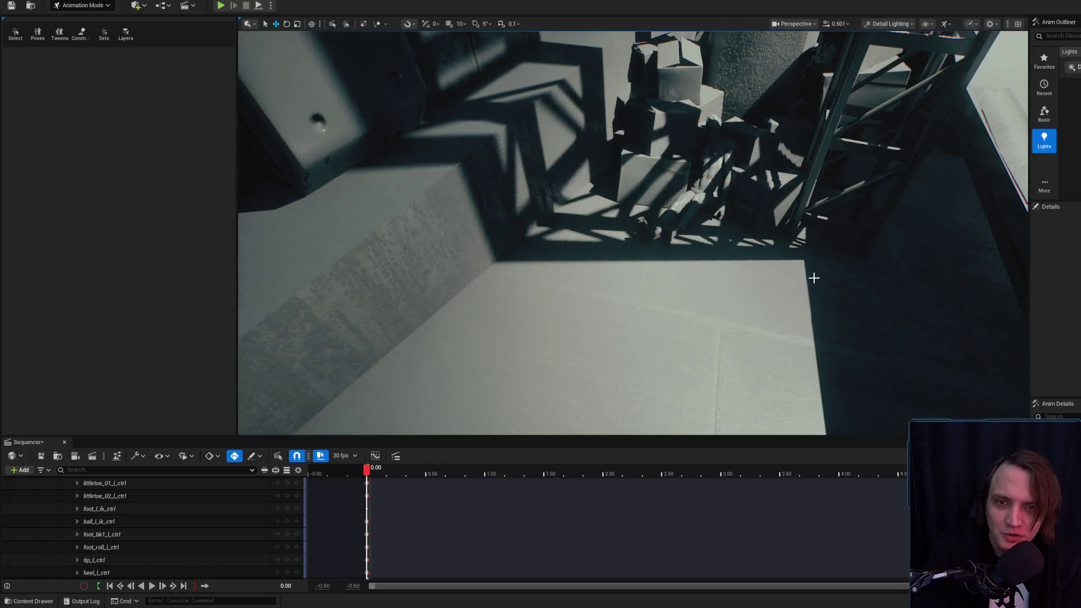
pyautogui.scroll(-2, 633, 232)
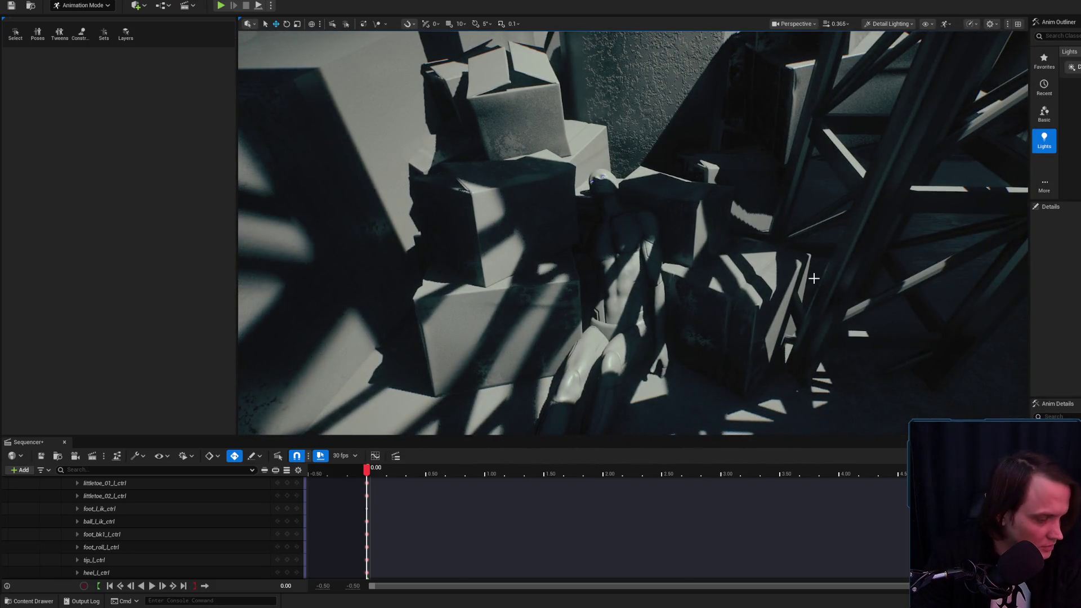
# Raise the right upper arm, then bend and twist the right forearm to a new angle.
pyautogui.moveTo(800, 281); pyautogui.dragTo(580, 117)
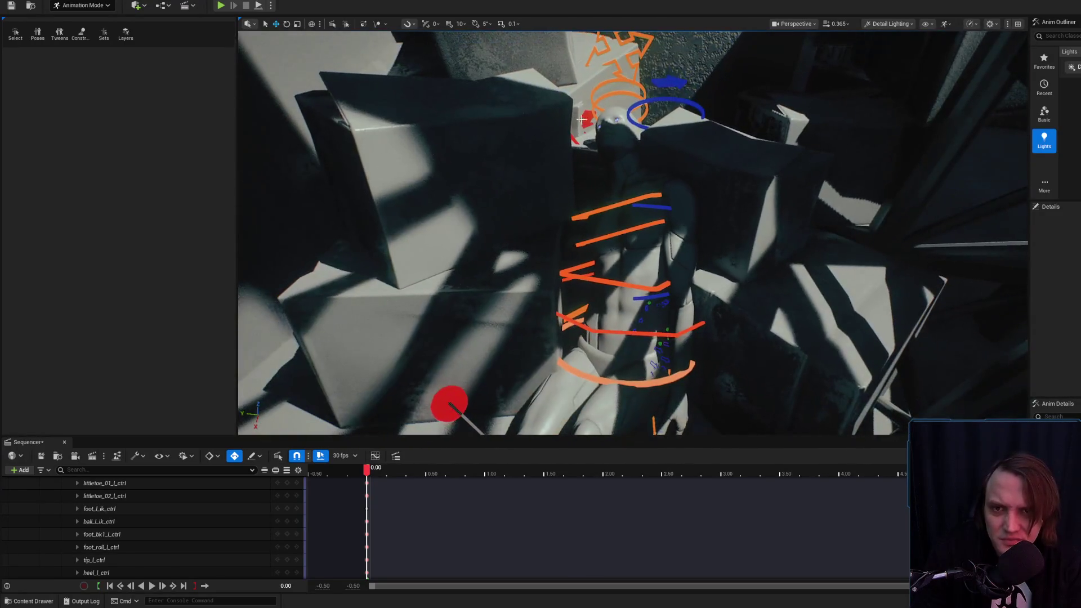
pyautogui.click(574, 139)
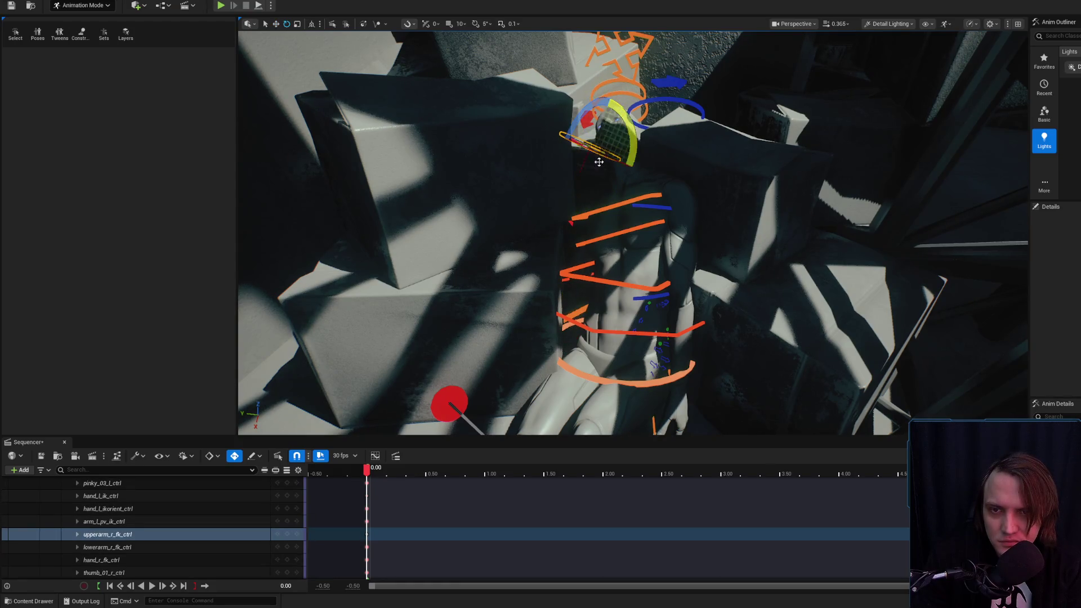
pyautogui.moveTo(612, 104)
pyautogui.mouseDown()
pyautogui.moveTo(591, 166)
pyautogui.moveTo(603, 183)
pyautogui.moveTo(603, 265)
pyautogui.mouseUp()
pyautogui.press('w')
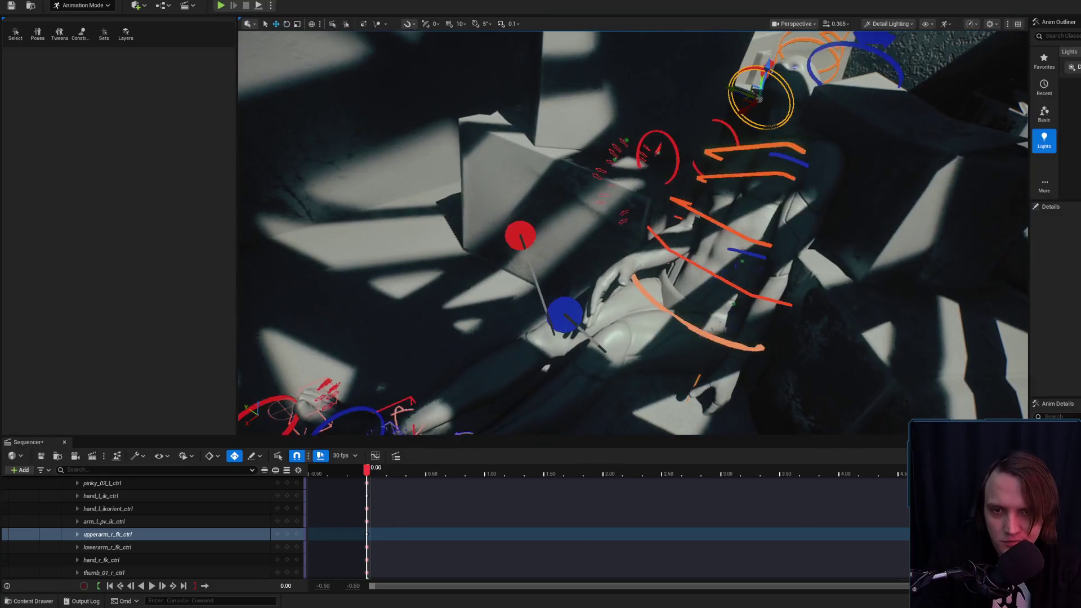
pyautogui.click(694, 160)
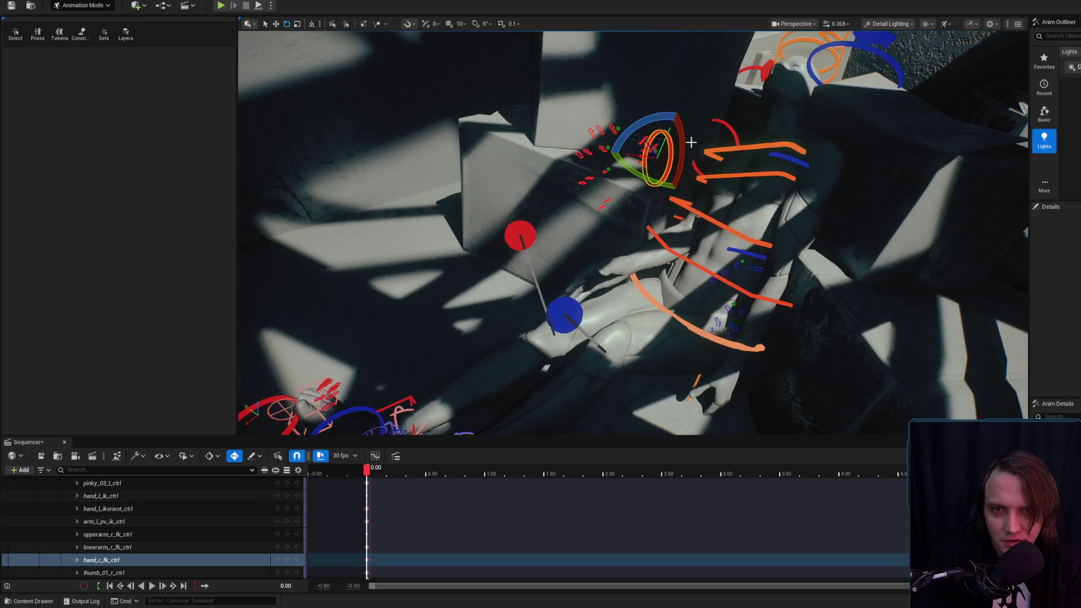
pyautogui.click(725, 122)
pyautogui.moveTo(705, 135); pyautogui.dragTo(688, 112)
pyautogui.moveTo(724, 176); pyautogui.dragTo(719, 170)
pyautogui.click(658, 183)
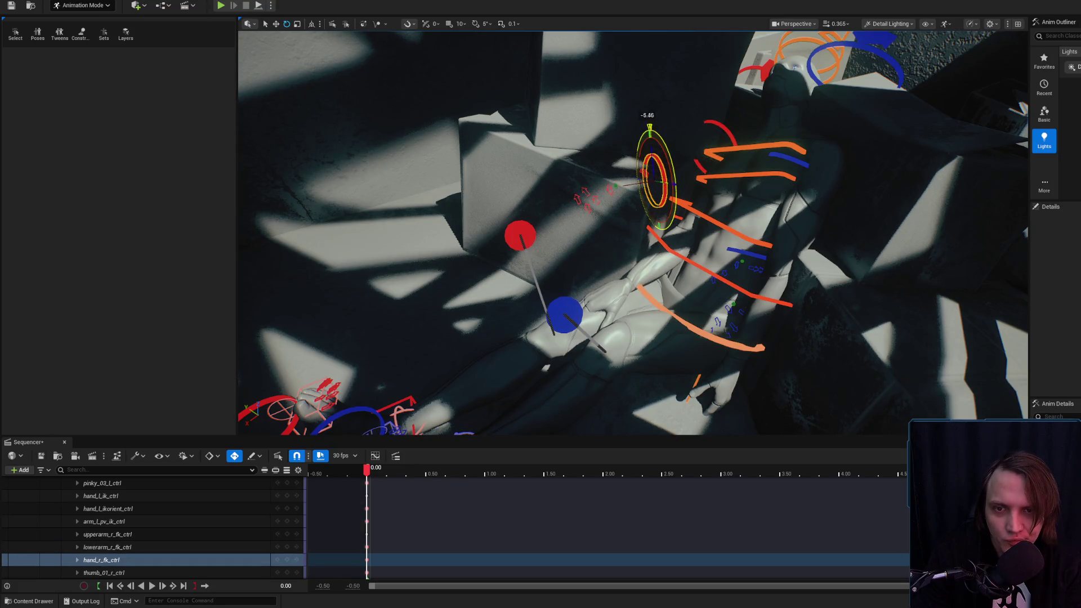
pyautogui.press('g')
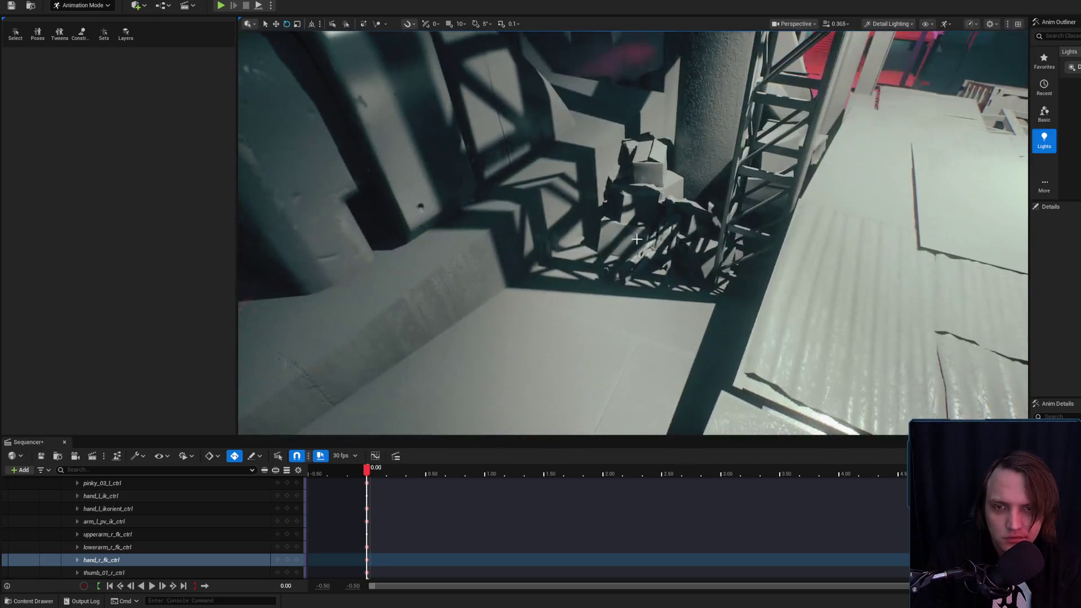
# Save the Level_3_Game map with Save Selected.
pyautogui.click(638, 242)
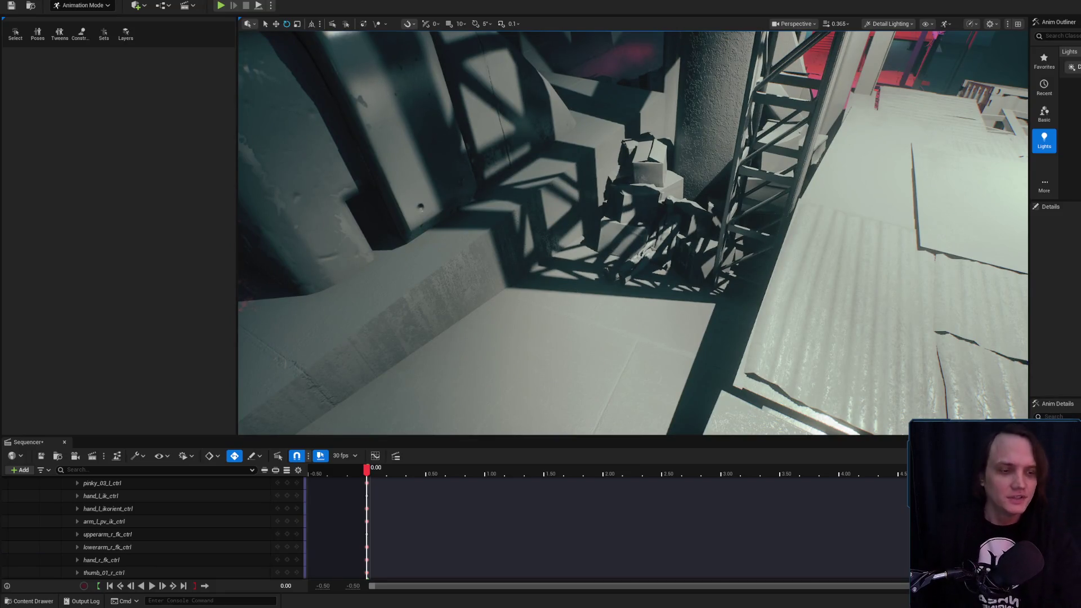
pyautogui.hotkey('ctrl', 's')
pyautogui.click(811, 394)
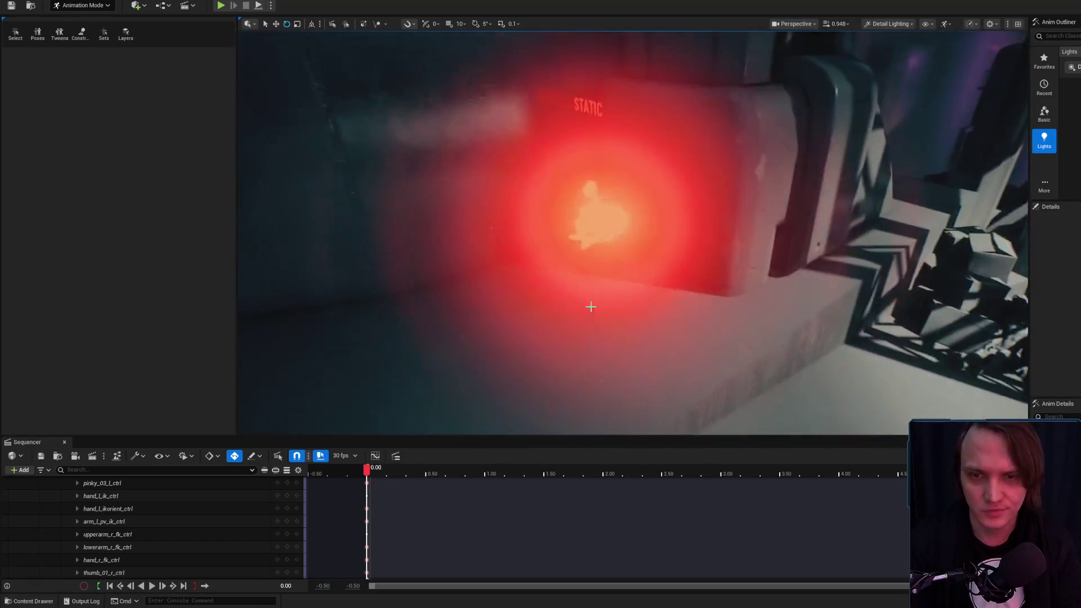
# Delete the red point light over the couch, leaving the BP_WARNING light over the boxes.
pyautogui.click(694, 325)
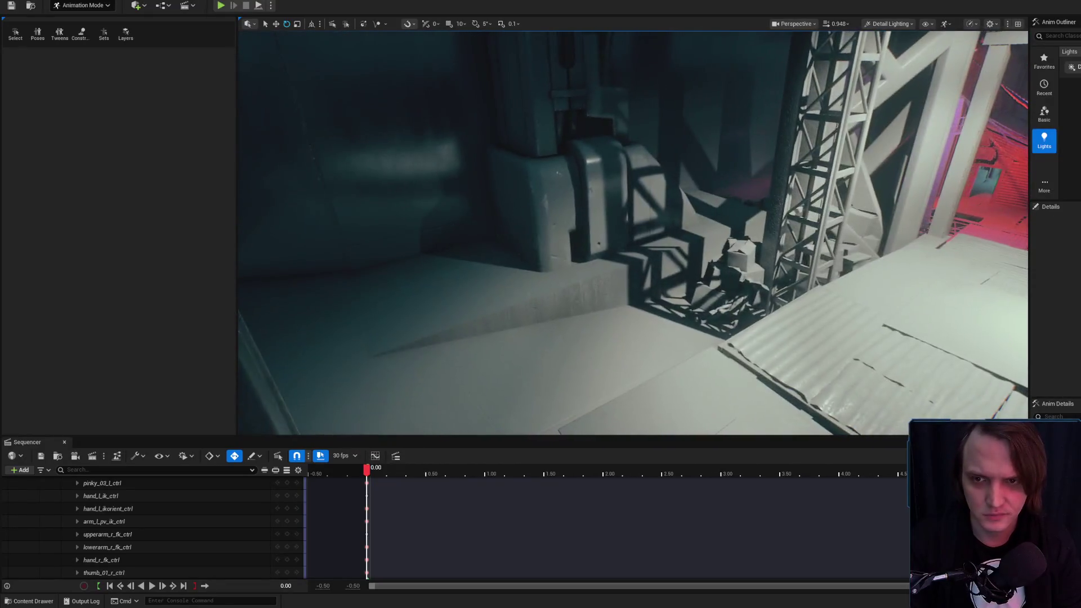
pyautogui.scroll(3, 633, 234)
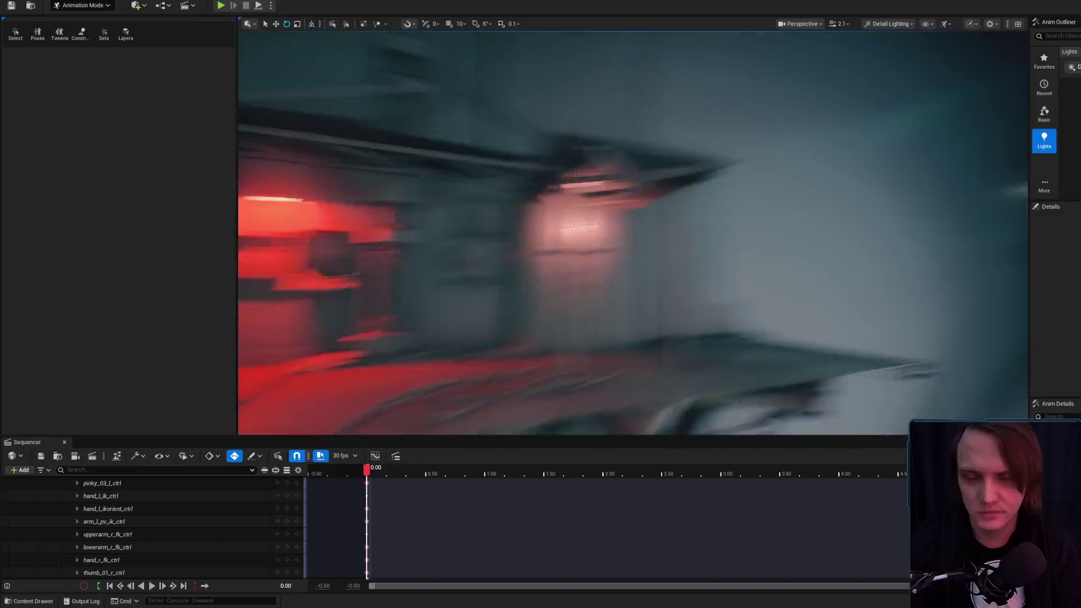
pyautogui.scroll(1, 633, 233)
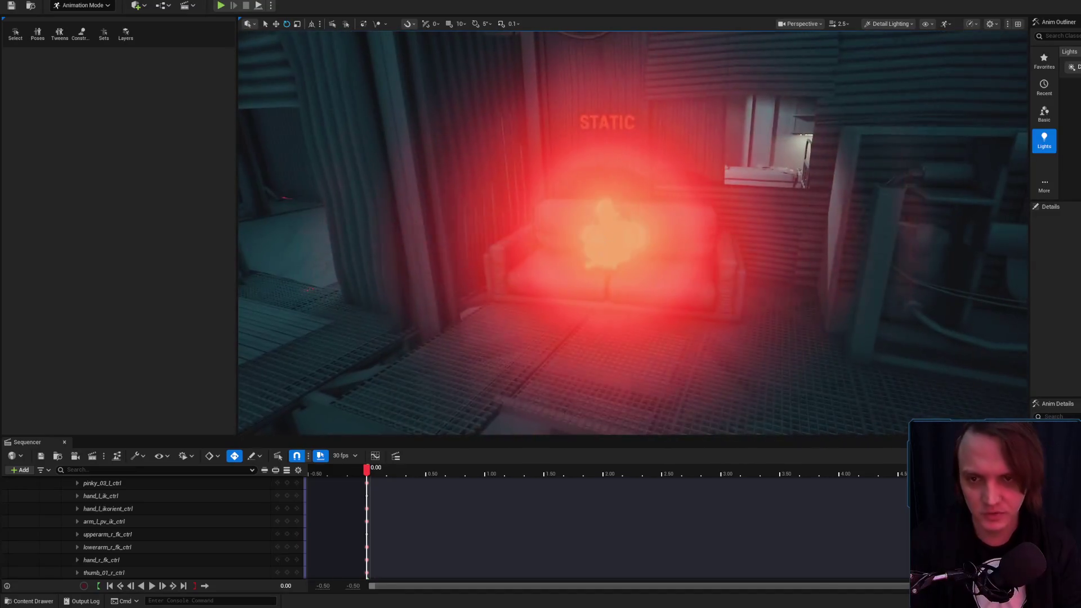
pyautogui.click(605, 240)
pyautogui.press('Delete')
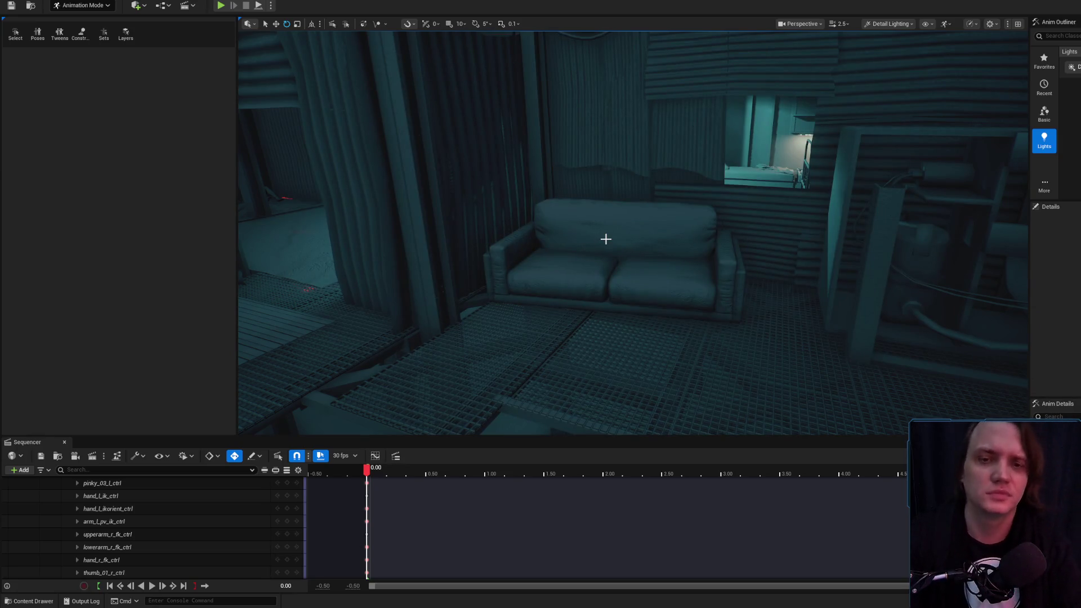
pyautogui.scroll(-2, 606, 239)
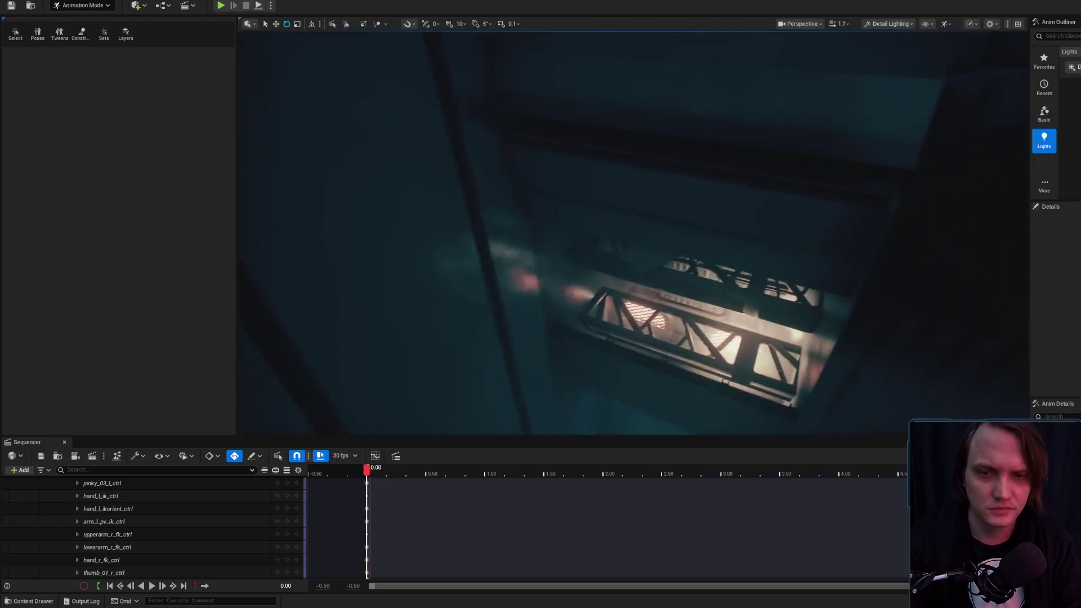
pyautogui.scroll(-1, 633, 232)
pyautogui.scroll(2, 633, 232)
pyautogui.scroll(3, 633, 233)
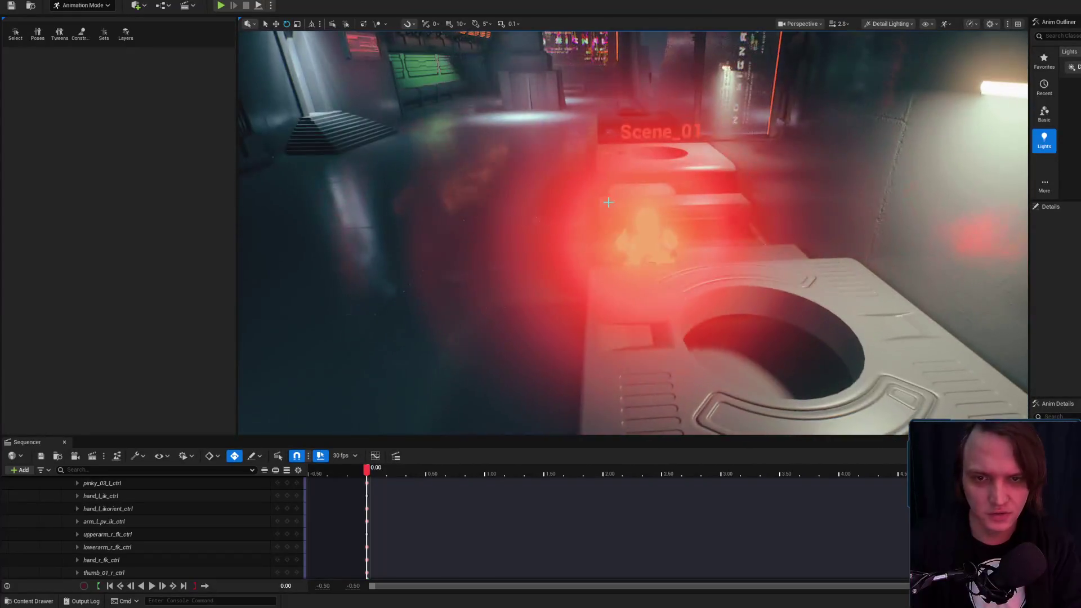
pyautogui.click(647, 248)
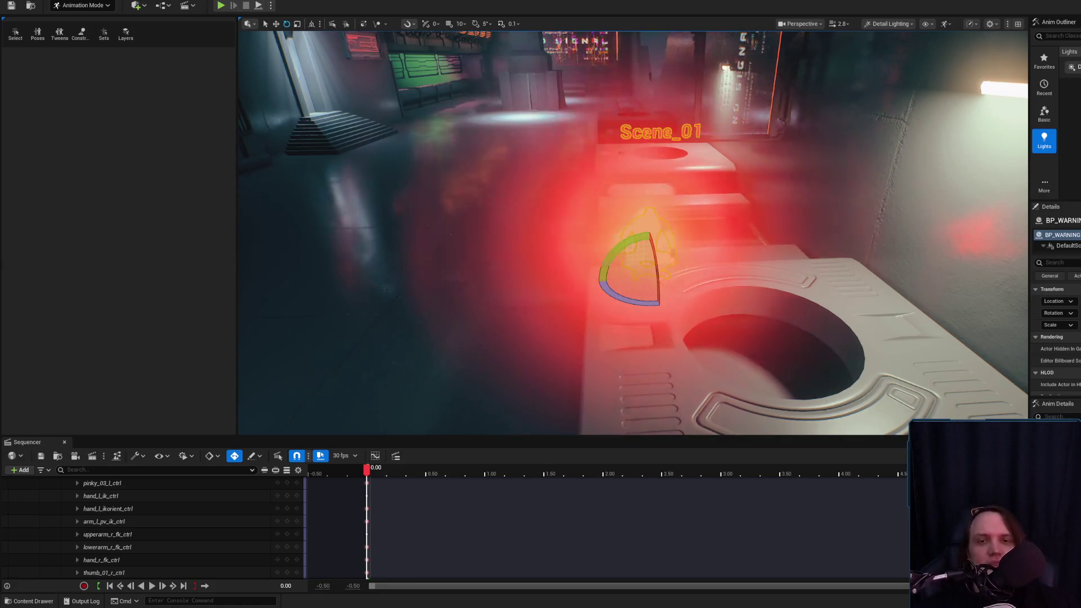
# Deselect the BP_WARNING actor and save the changed level packages with Save Selected.
pyautogui.moveTo(659, 214); pyautogui.dragTo(659, 214)
pyautogui.press('Escape')
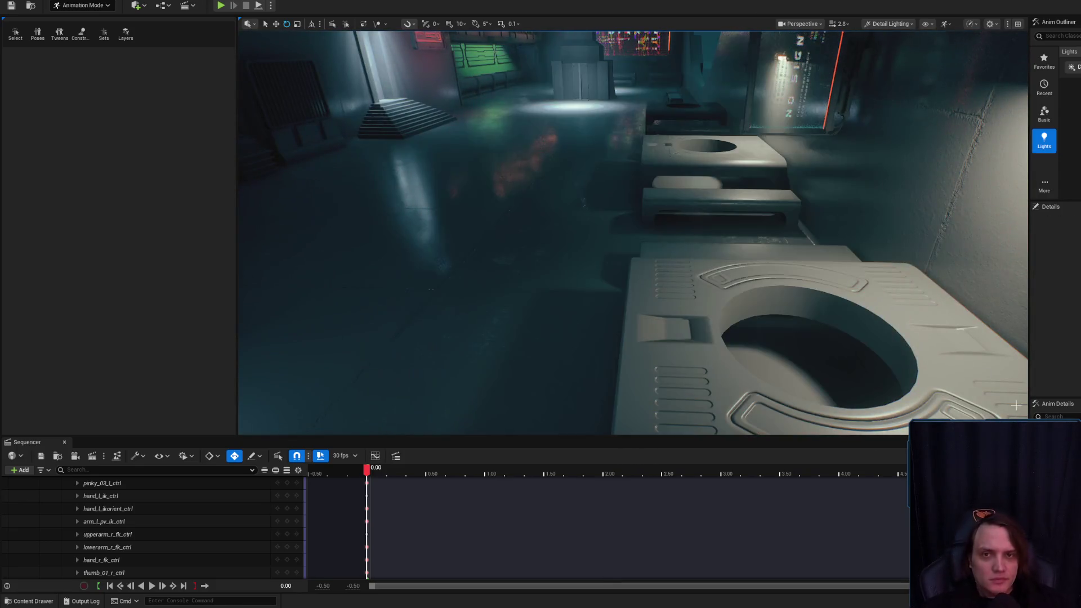
pyautogui.click(789, 393)
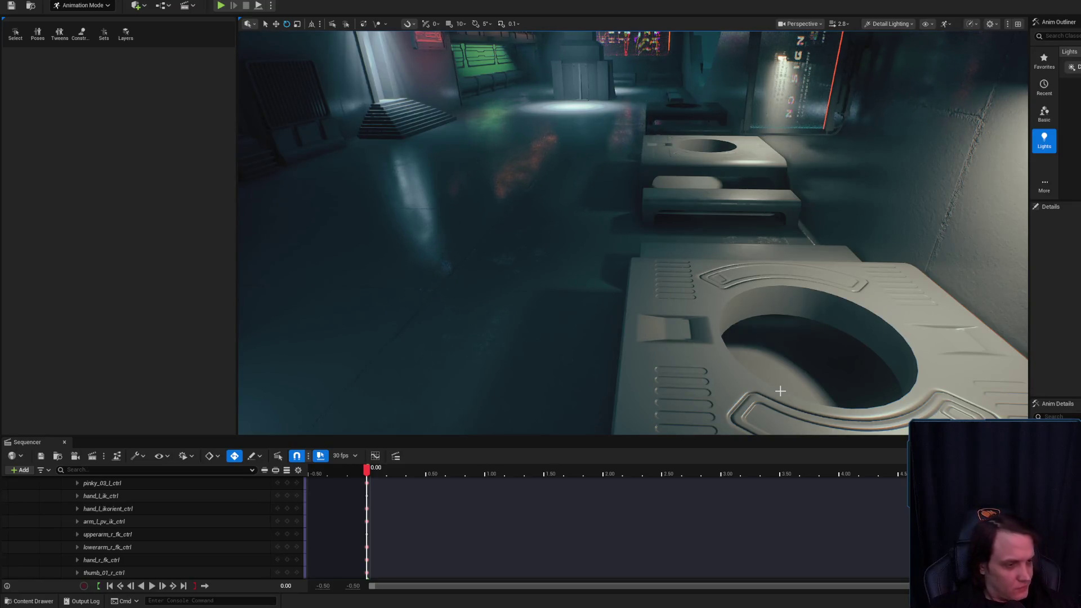
# Enlarge the viewport over the sequencer, select BP_WARNING, and switch from Animation Mode to Selection Mode.
pyautogui.scroll(-3, 633, 233)
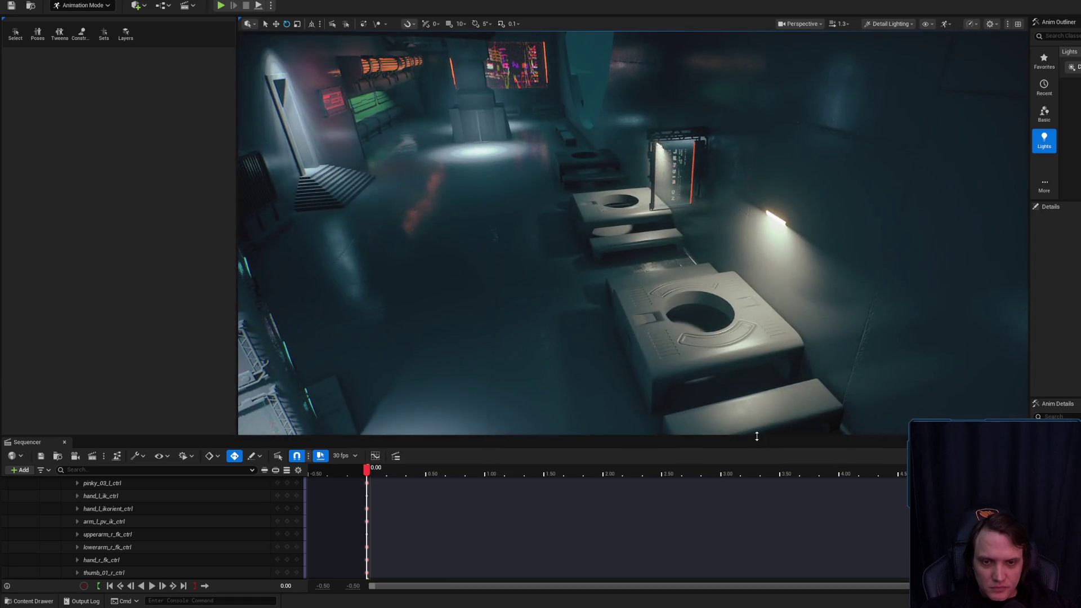
pyautogui.moveTo(754, 472); pyautogui.dragTo(754, 474)
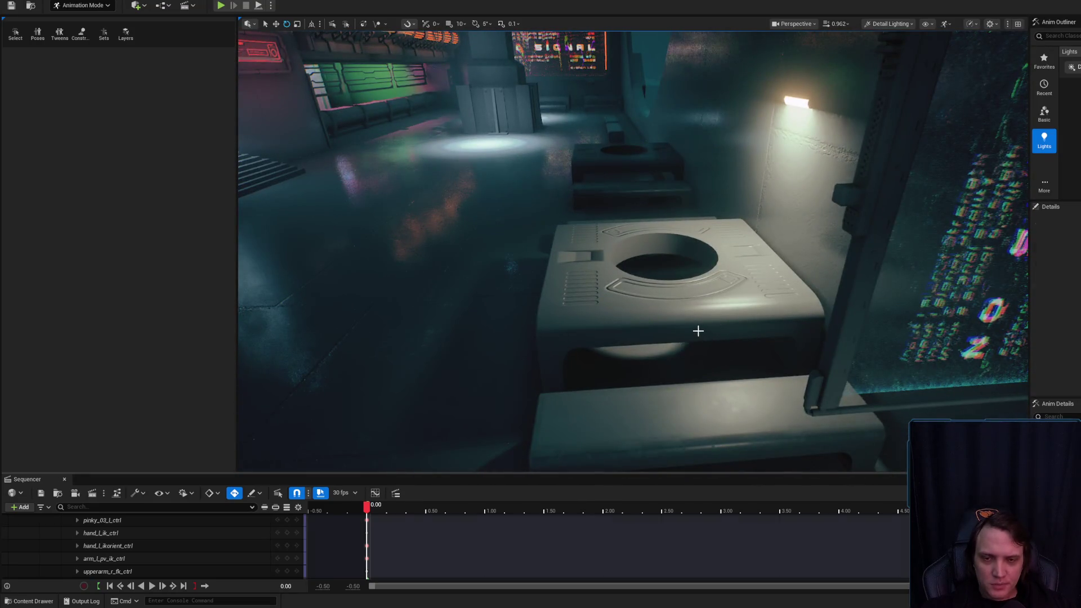
pyautogui.click(698, 331)
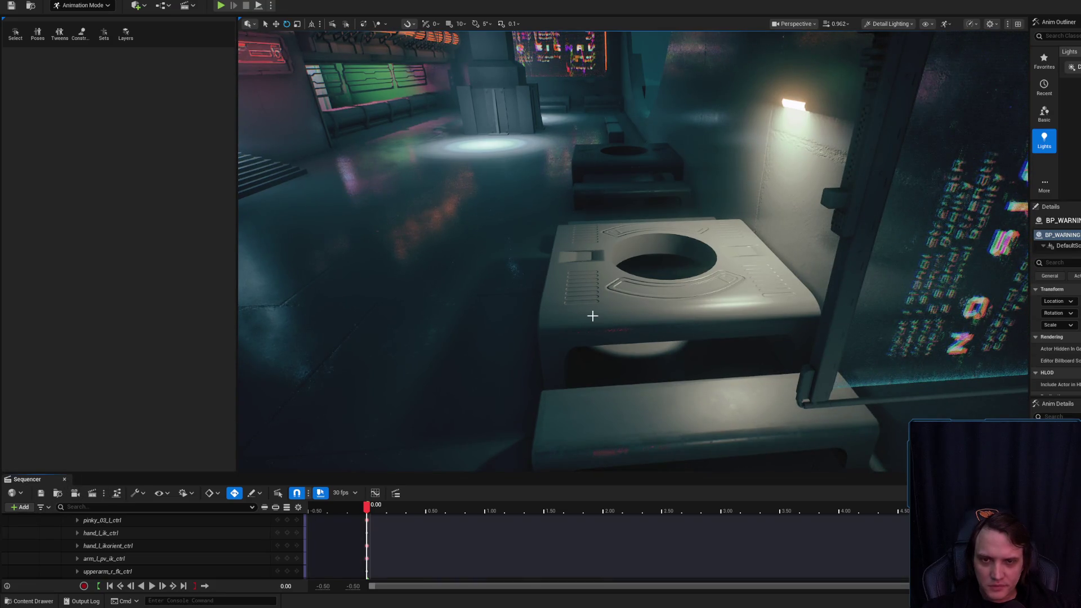
pyautogui.hotkey('shift', '1')
# Fly down the corridor to the console by the bench and open the Content Drawer.
pyautogui.moveTo(592, 339); pyautogui.dragTo(570, 321)
pyautogui.moveTo(640, 368)
pyautogui.mouseDown()
pyautogui.moveTo(647, 358)
pyautogui.moveTo(574, 270)
pyautogui.moveTo(589, 316)
pyautogui.mouseUp()
pyautogui.moveTo(284, 579); pyautogui.dragTo(284, 579)
pyautogui.click(18, 603)
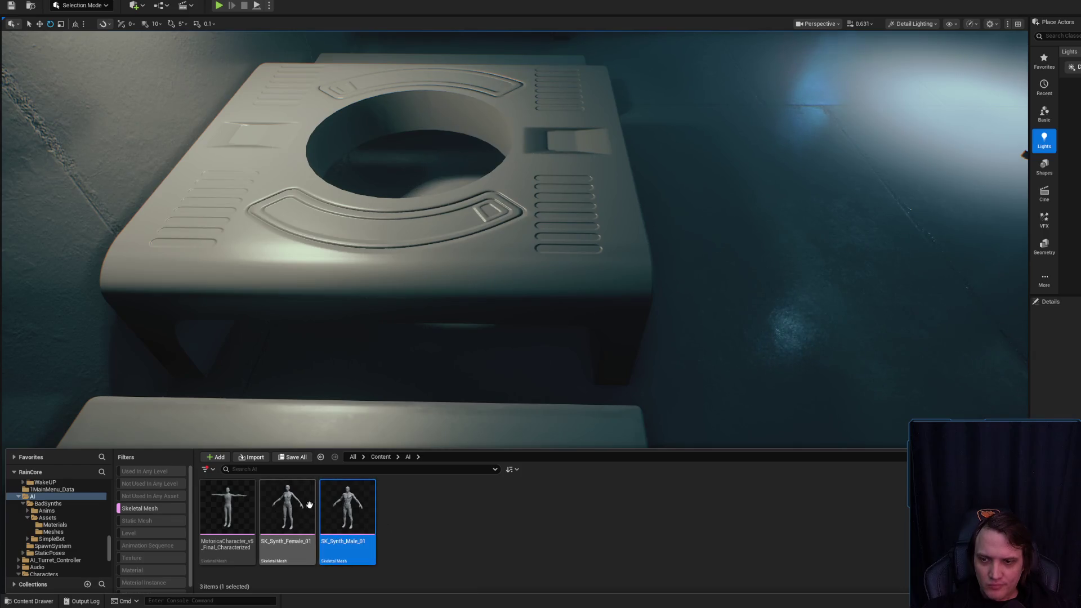
# Place SK_Synth_Male_01 beside the bench, rotate it about -85 degrees, and frame it.
pyautogui.moveTo(642, 334)
pyautogui.mouseDown()
pyautogui.moveTo(615, 375)
pyautogui.moveTo(562, 391)
pyautogui.mouseUp()
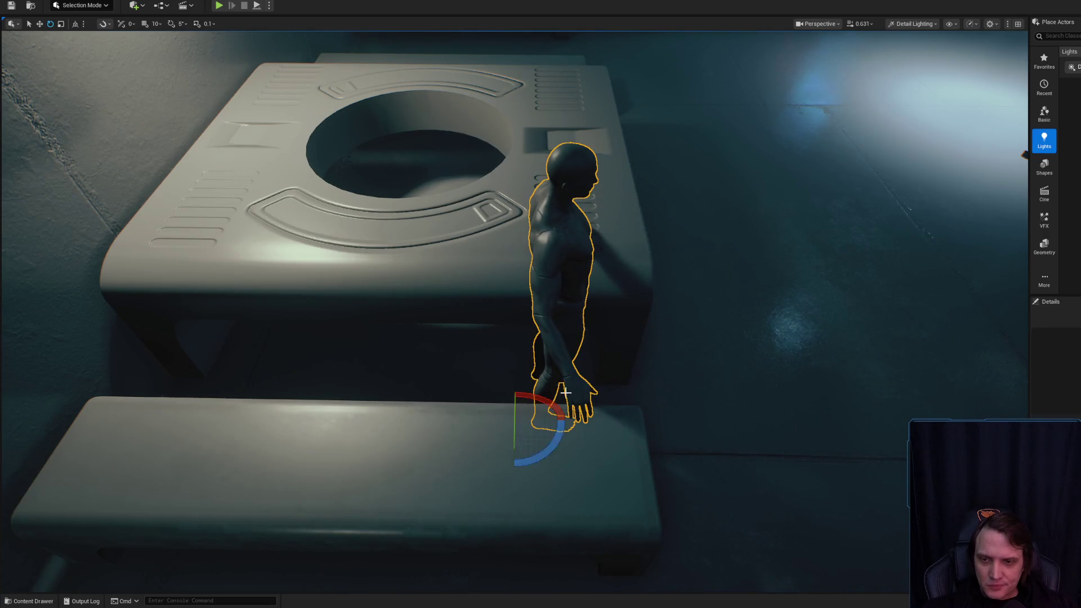
pyautogui.moveTo(540, 444)
pyautogui.mouseDown()
pyautogui.moveTo(499, 374)
pyautogui.moveTo(499, 397)
pyautogui.mouseUp()
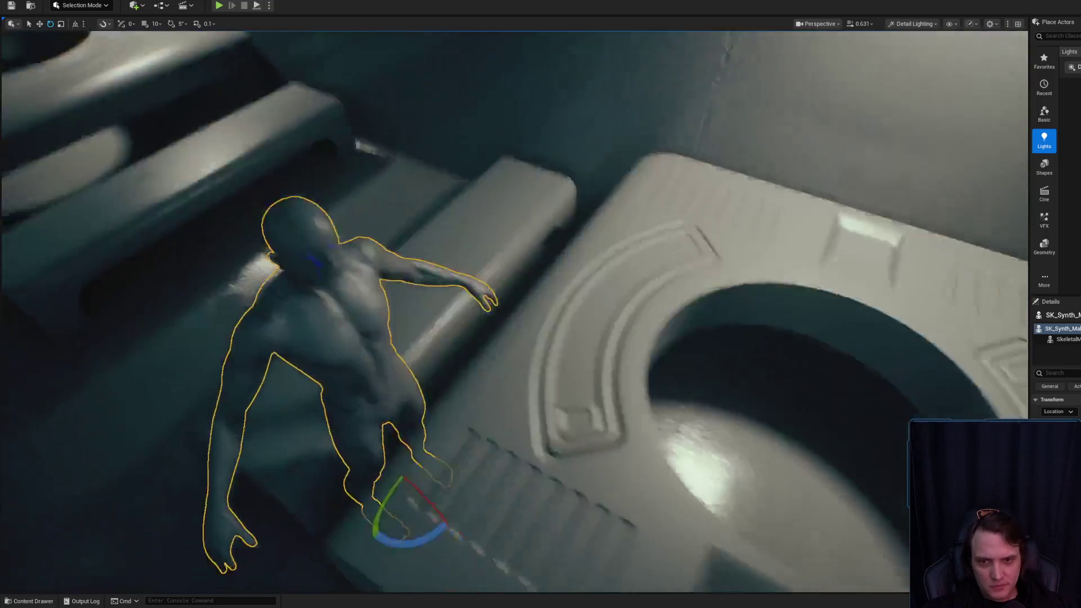
pyautogui.press('f')
pyautogui.moveTo(540, 304)
pyautogui.mouseDown()
pyautogui.moveTo(360, 304)
pyautogui.moveTo(428, 316)
pyautogui.moveTo(495, 405)
pyautogui.moveTo(575, 481)
pyautogui.mouseUp()
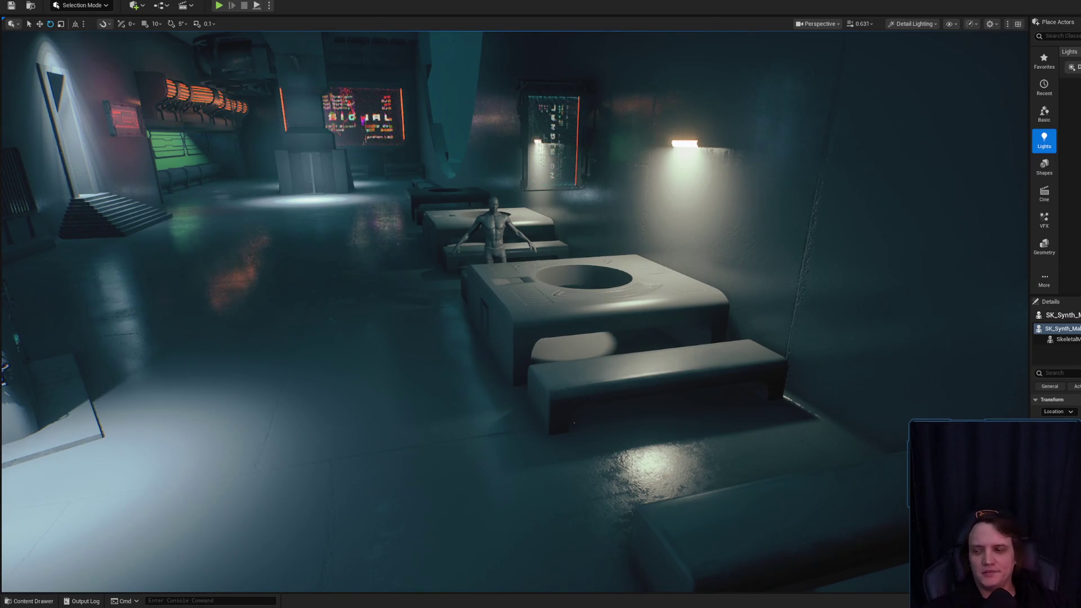
# Start a Play in Editor session of the corridor level.
pyautogui.rightClick(430, 533)
pyautogui.click(445, 521)
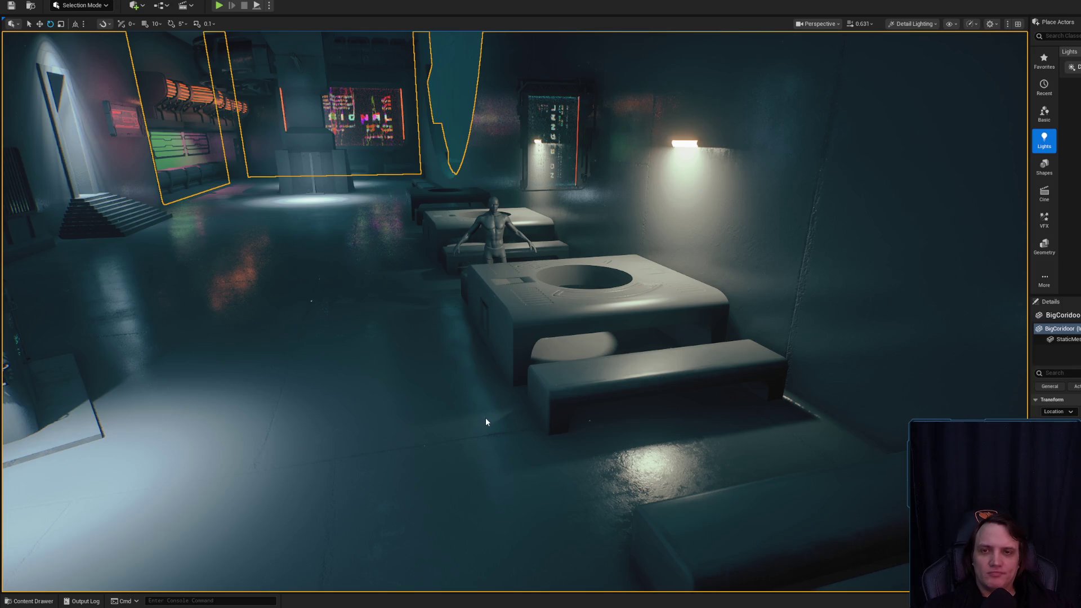
pyautogui.hotkey('alt', 'p')
# Play-test the corridor level, stop the session, view the teal dish, and switch to OBS.
pyautogui.click(592, 373)
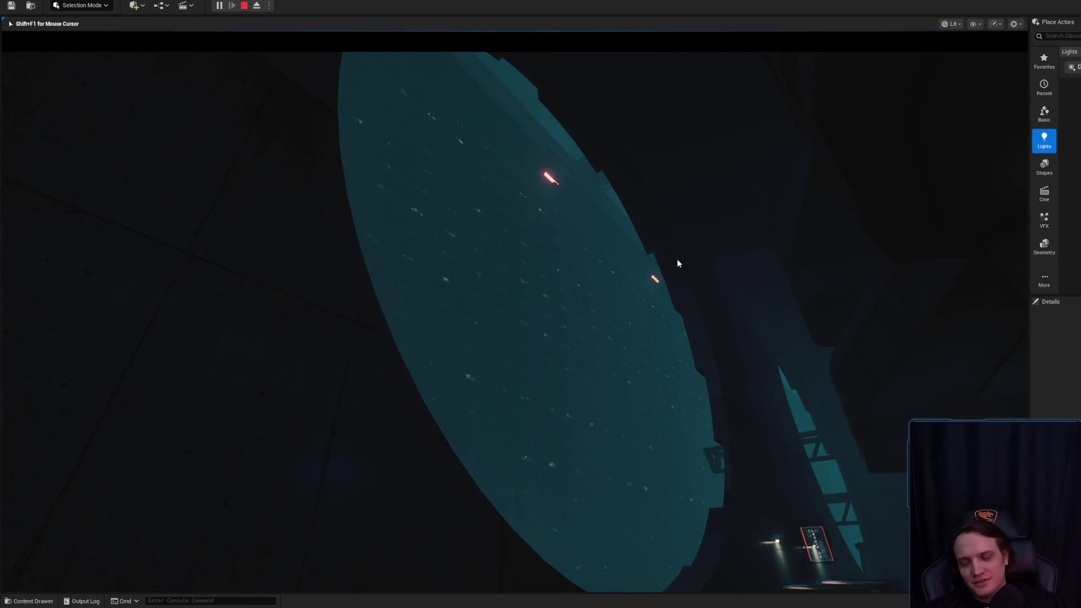
pyautogui.press('Escape')
pyautogui.press('f')
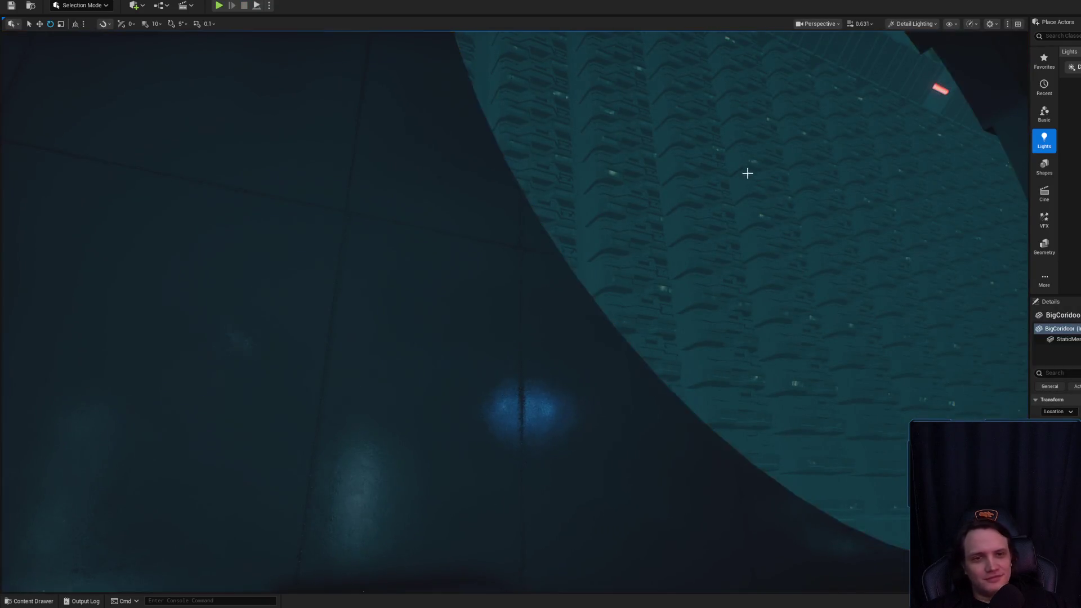
pyautogui.moveTo(745, 171); pyautogui.dragTo(721, 186)
pyautogui.hotkey('alt', 'Tab')
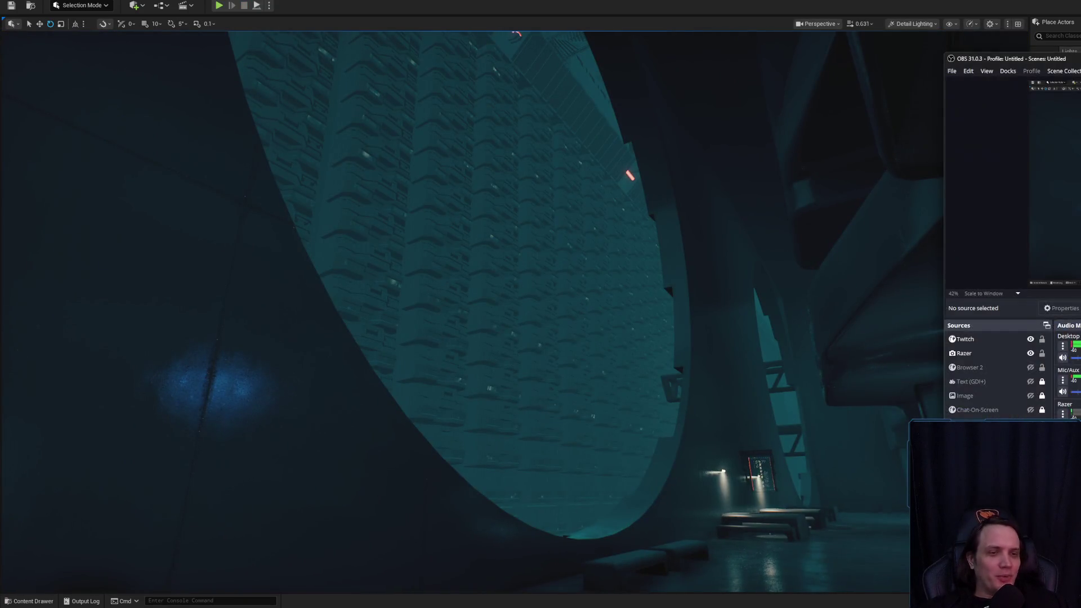